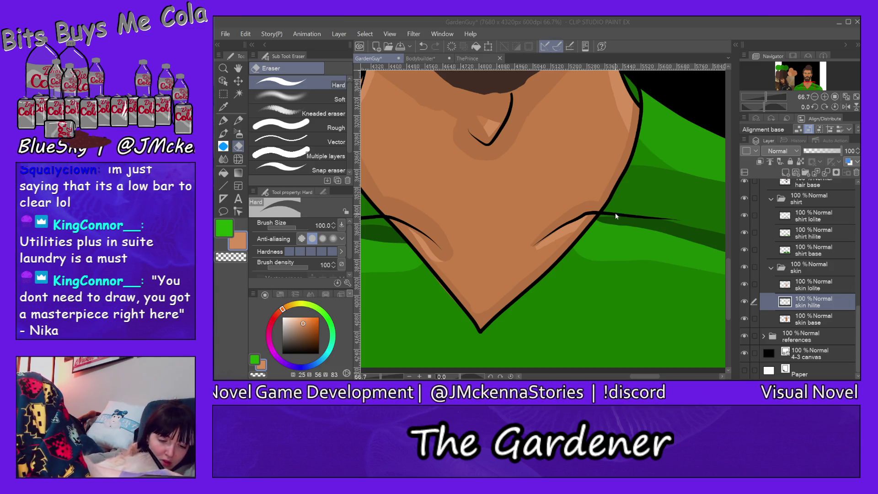
Step: Eyedrop the dark green shirt shade and select the 'shirt lolite' layer
click(688, 21)
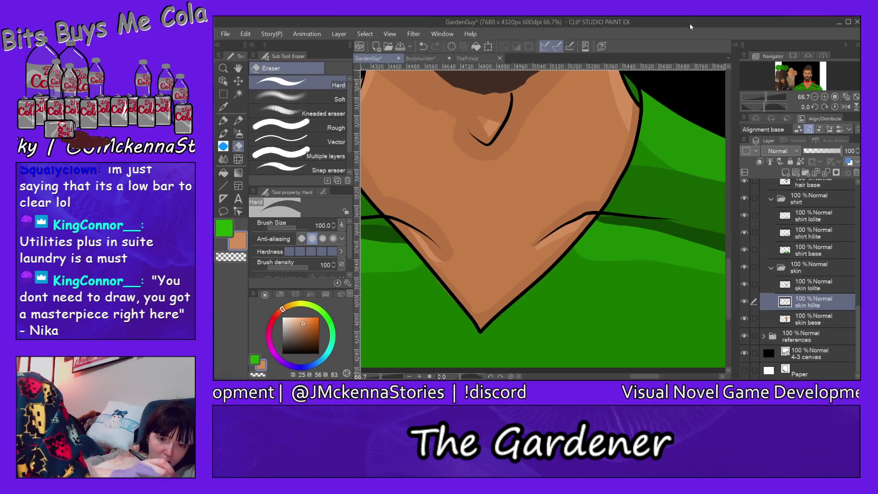
alt+click(646, 224)
ctrl+shift+click(637, 217)
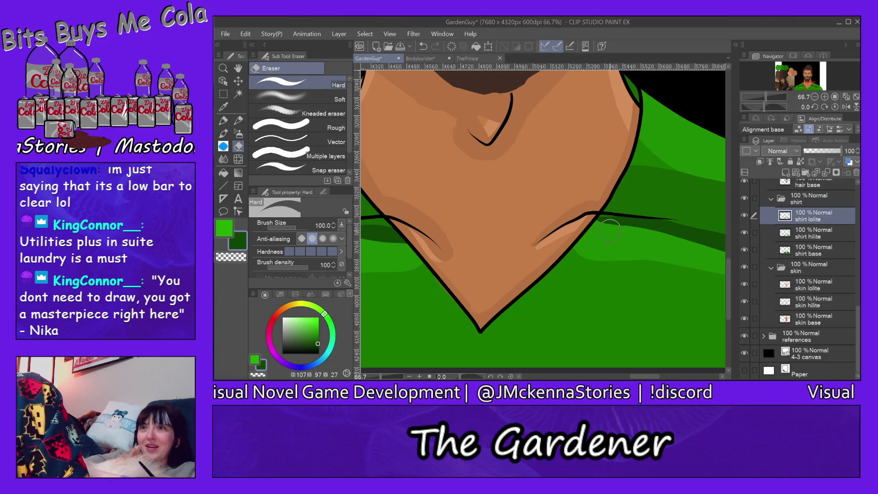
Step: Shrink the eraser to size 30 and bring the shirt's right shoulder into view
key(bracketleft)
key(bracketleft)
key(bracketleft)
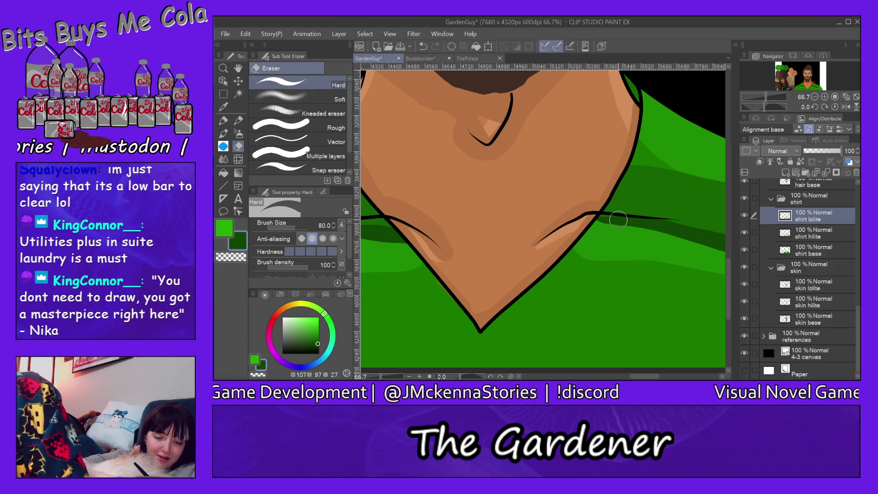
key(bracketleft)
key(bracketleft)
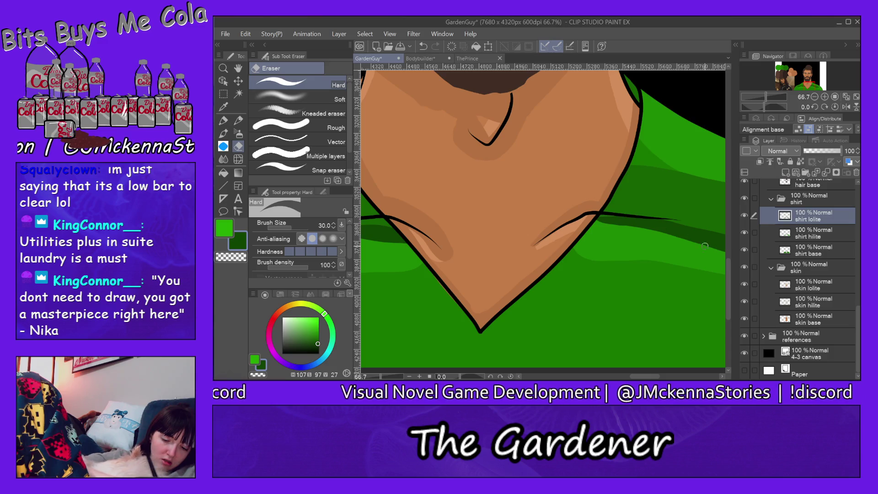
scroll(707, 275, up, 2)
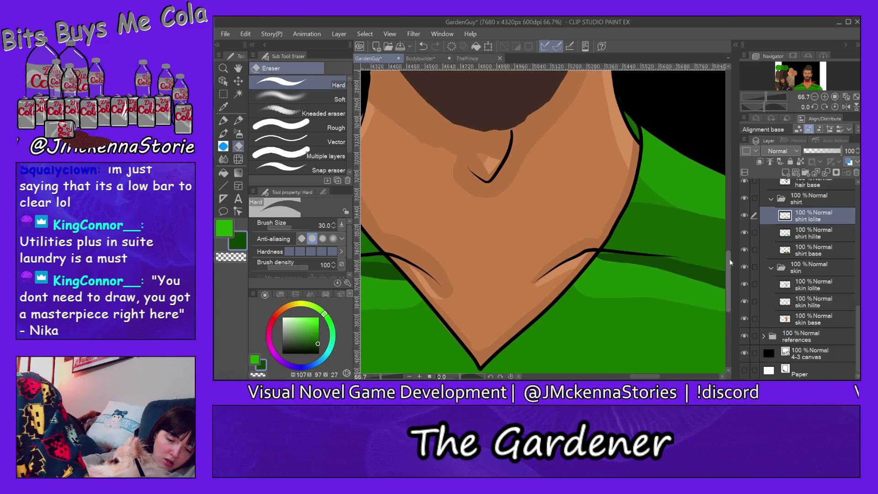
drag(647, 377, 659, 378)
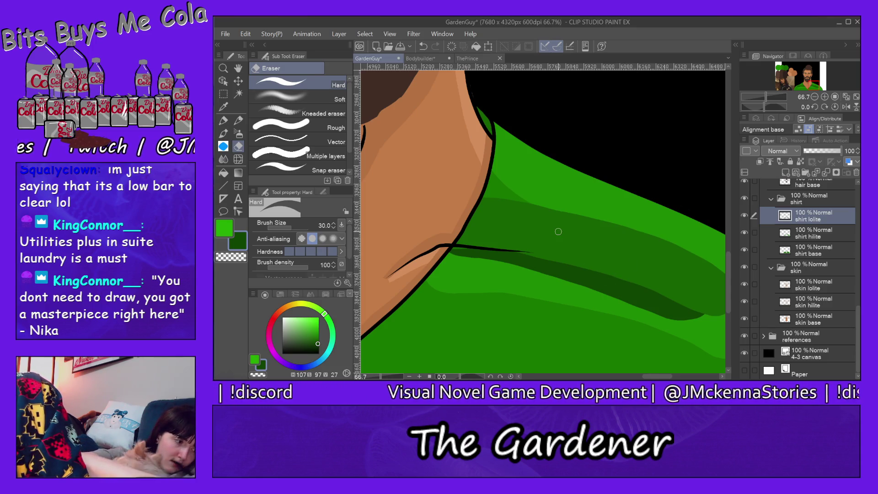
Step: With a size-60 eraser, scrub the shoulder's dark shadow streak down to tapered strokes
key(bracketright)
key(bracketright)
key(bracketright)
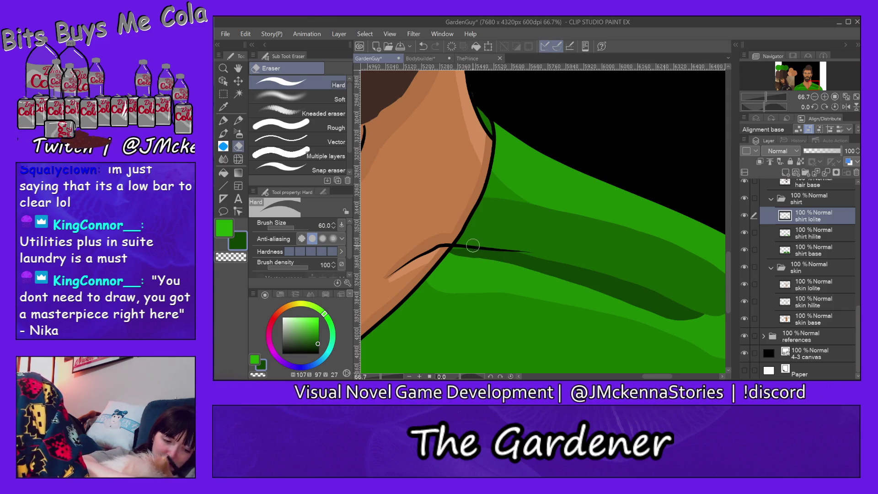
mouse_move(480, 259)
mouse_down()
mouse_move(453, 249)
mouse_move(510, 260)
mouse_up()
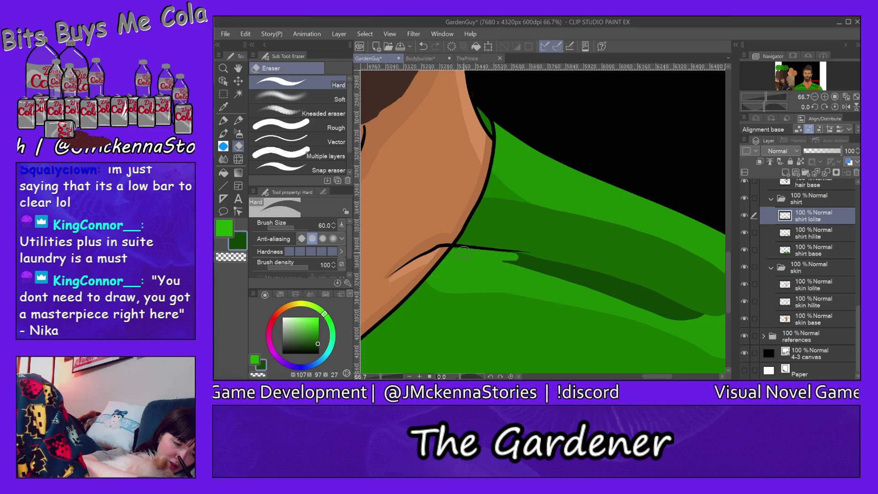
drag(511, 260, 579, 279)
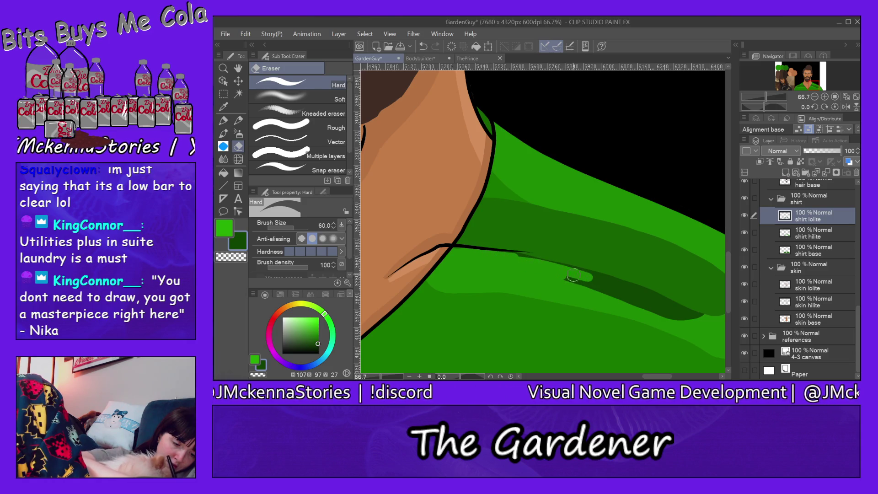
mouse_move(508, 252)
mouse_down()
mouse_move(605, 273)
mouse_move(707, 320)
mouse_up()
drag(556, 268, 685, 318)
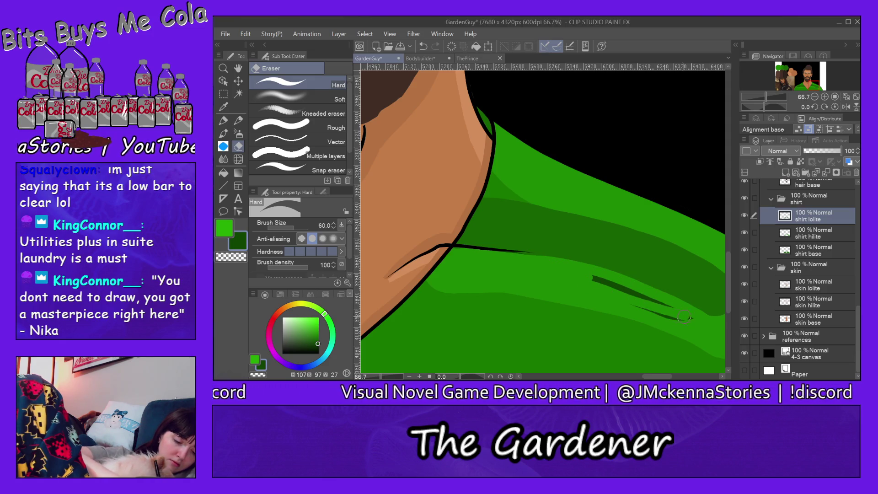
drag(584, 276, 673, 317)
mouse_move(589, 273)
mouse_down()
mouse_move(673, 307)
mouse_move(661, 315)
mouse_move(636, 308)
mouse_move(669, 306)
mouse_up()
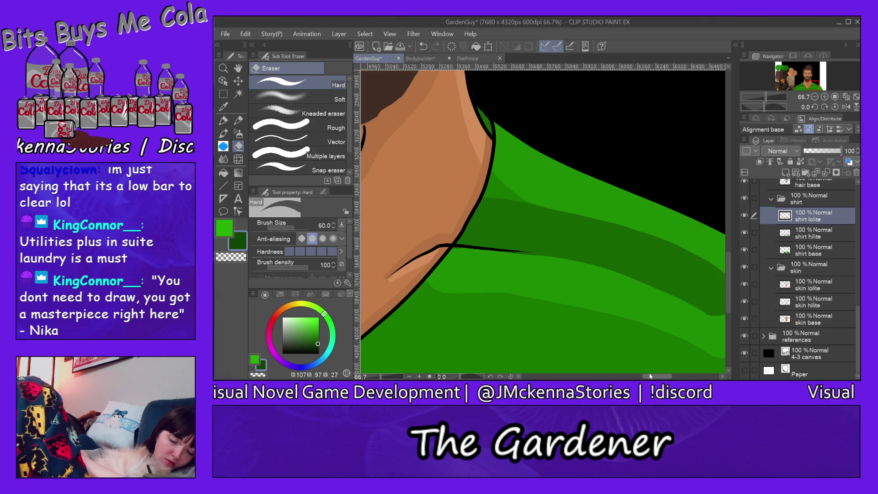
mouse_move(655, 378)
mouse_down()
mouse_move(673, 377)
mouse_move(659, 378)
mouse_up()
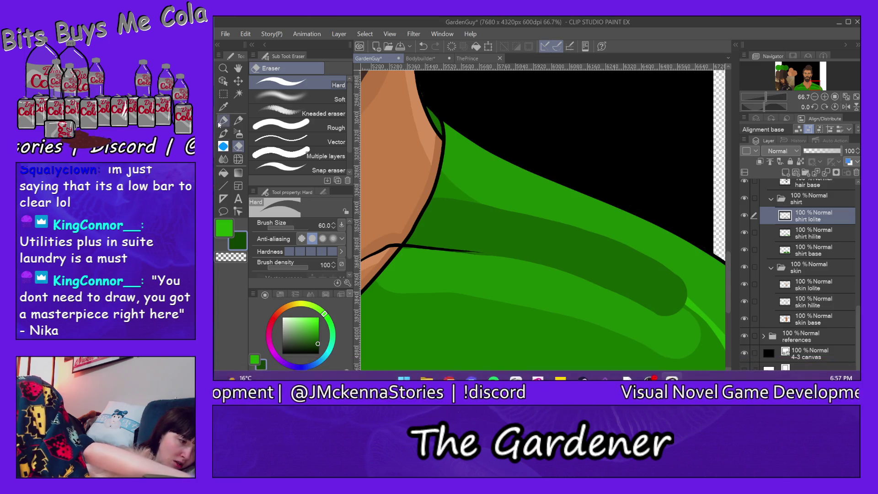
Step: Lighten the collar's dark shading with a size-150 eraser, then switch to 'shirt hilite'
key(bracketright)
key(bracketright)
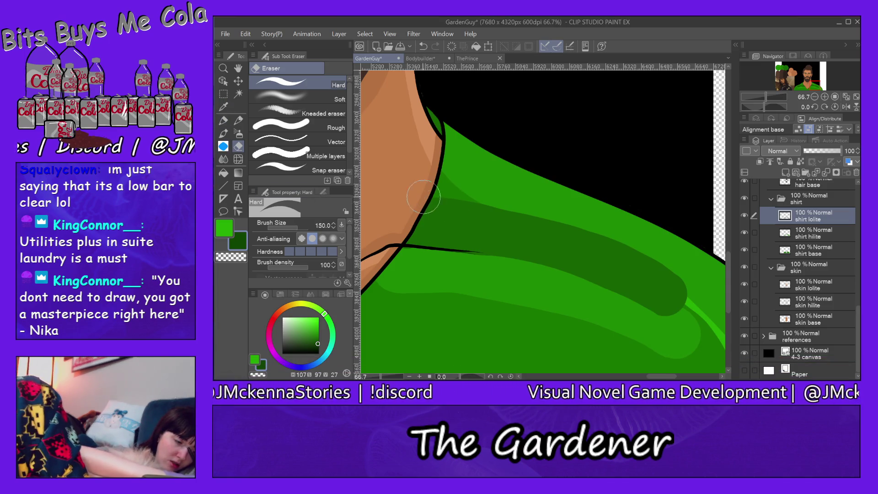
mouse_move(407, 213)
mouse_down()
mouse_move(557, 243)
mouse_move(671, 293)
mouse_up()
mouse_move(389, 198)
mouse_down()
mouse_move(513, 206)
mouse_move(608, 232)
mouse_up()
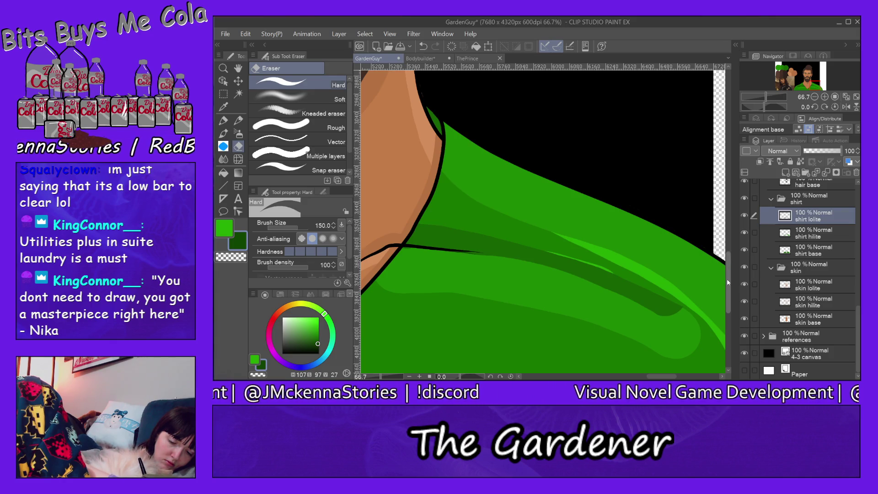
scroll(728, 286, down, 3)
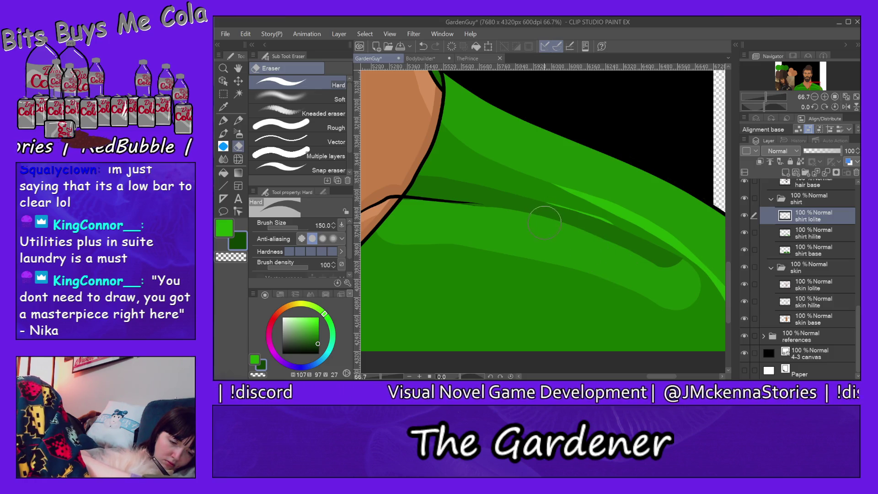
key(alt+bracketleft)
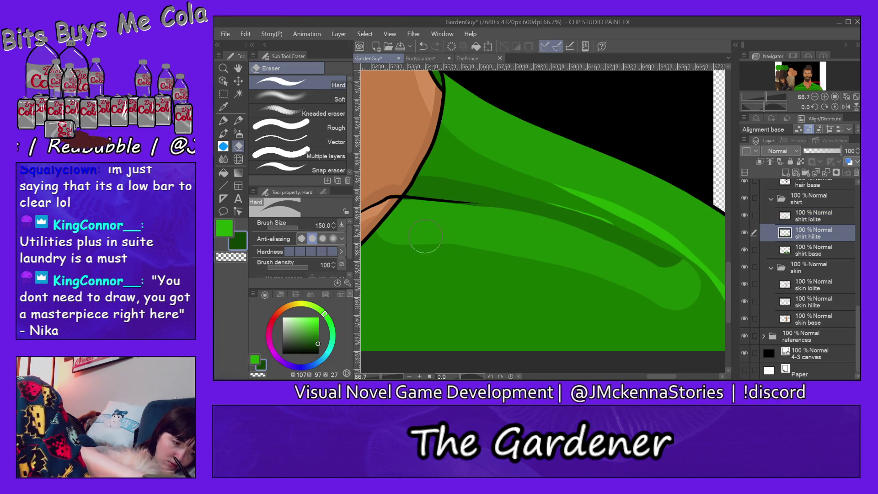
Step: Erase the light-green shoulder stripe on 'shirt hilite' with the Hard eraser, then reselect 'shirt lolite'
mouse_move(380, 234)
mouse_down()
mouse_move(535, 251)
mouse_move(629, 276)
mouse_move(690, 304)
mouse_up()
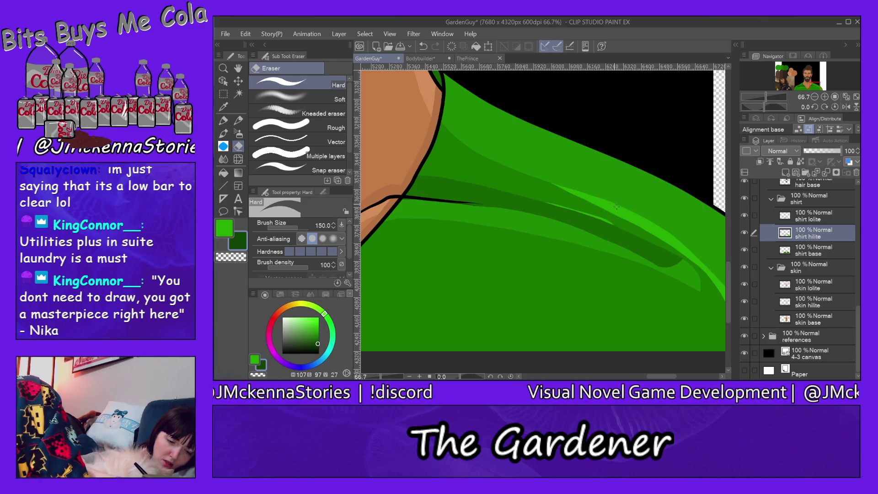
mouse_move(452, 167)
mouse_down()
mouse_move(540, 181)
mouse_move(637, 216)
mouse_move(682, 239)
mouse_move(716, 277)
mouse_up()
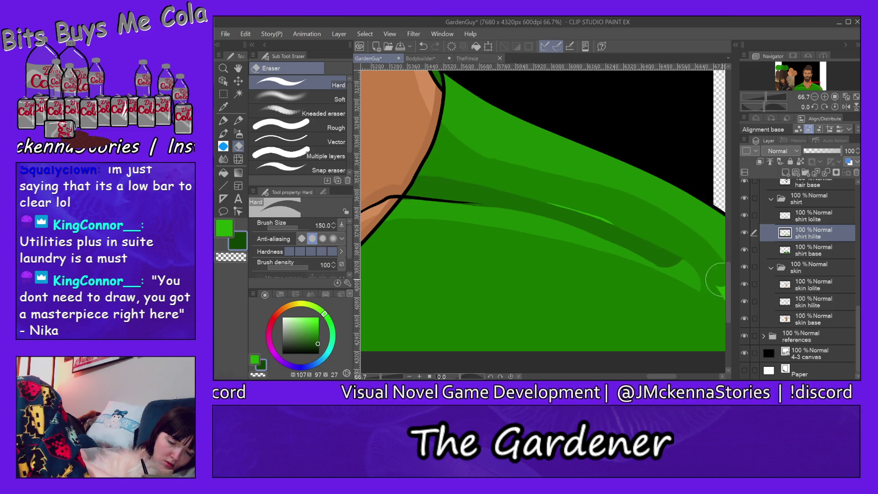
mouse_move(417, 181)
mouse_down()
mouse_move(408, 181)
mouse_move(588, 204)
mouse_move(661, 246)
mouse_move(707, 287)
mouse_up()
drag(657, 378, 669, 378)
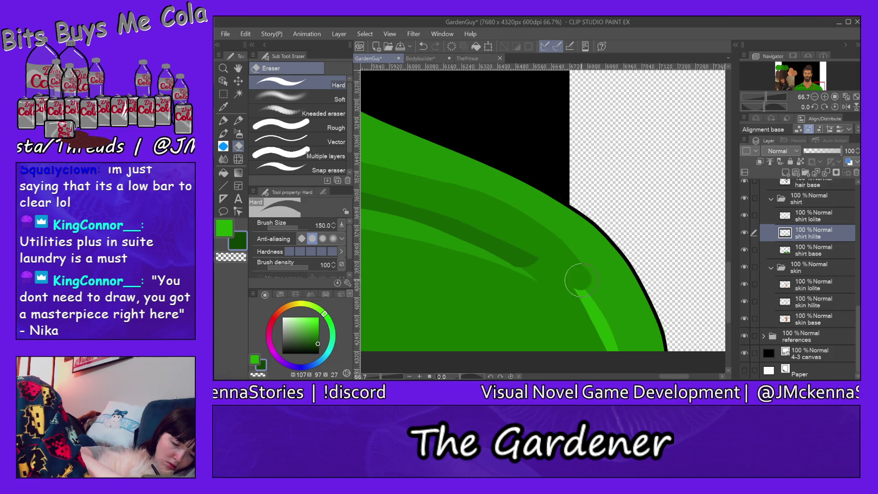
drag(579, 279, 610, 341)
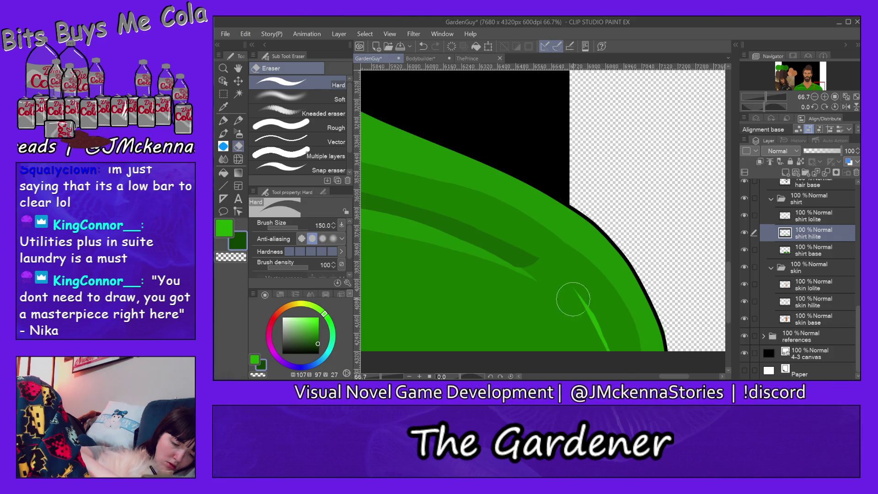
drag(584, 290, 606, 345)
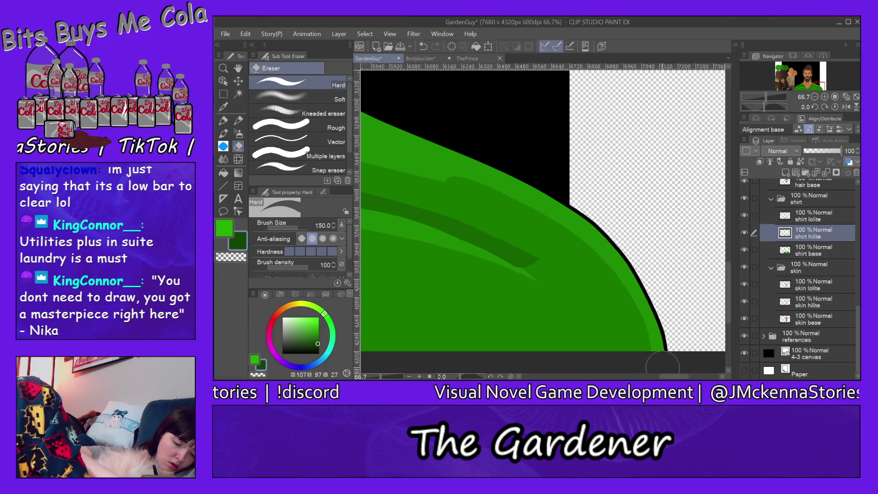
drag(665, 375, 651, 377)
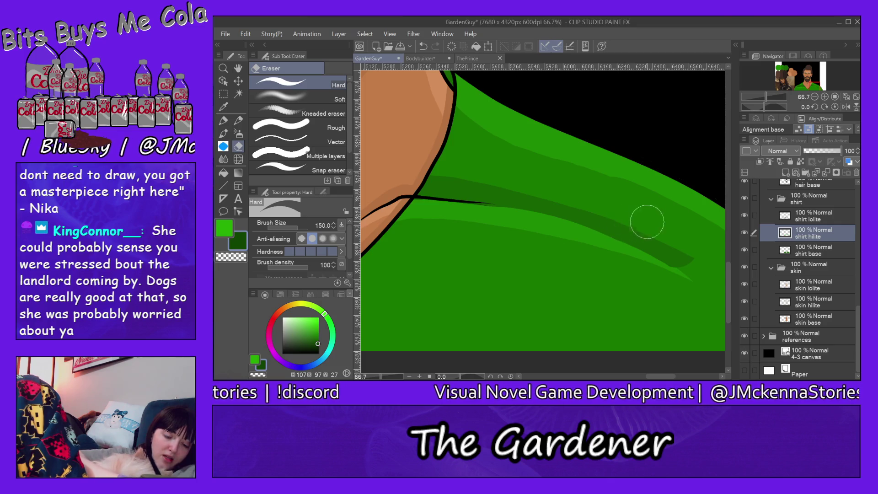
ctrl+shift+click(661, 247)
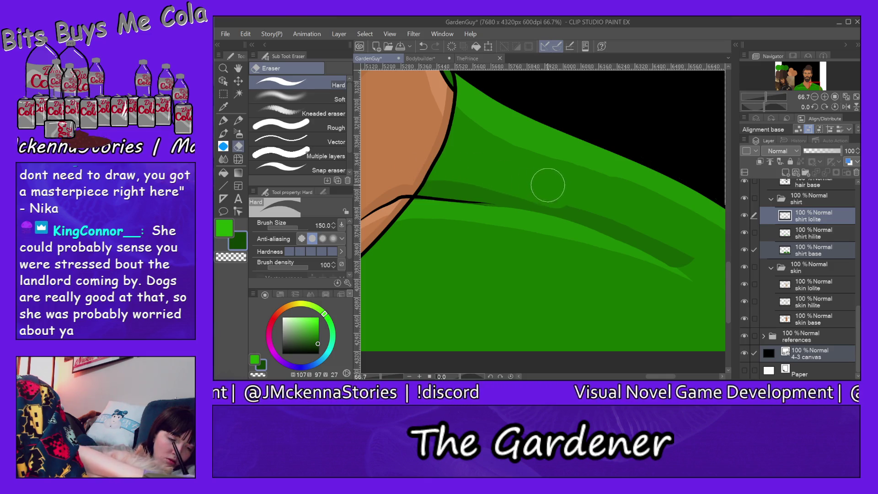
Step: Undo a trial eraser stroke, then erase the shoulder shadow band's tip and pan left
key(ctrl+z)
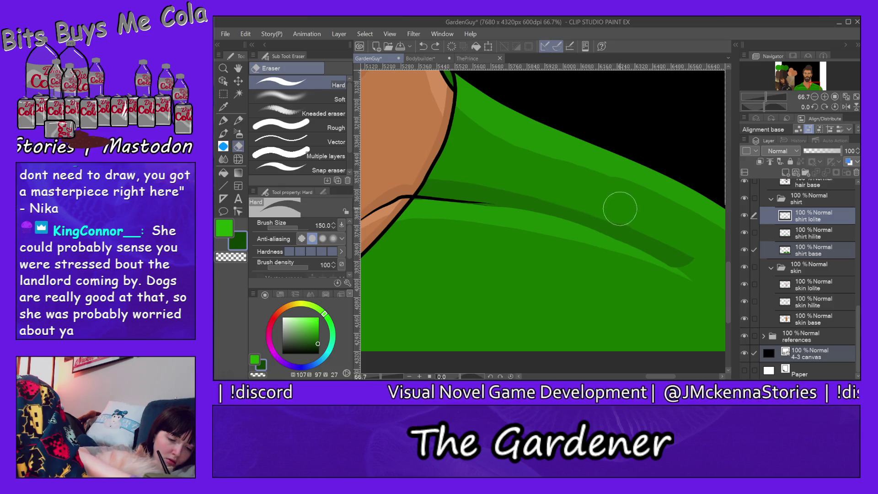
drag(706, 259, 705, 275)
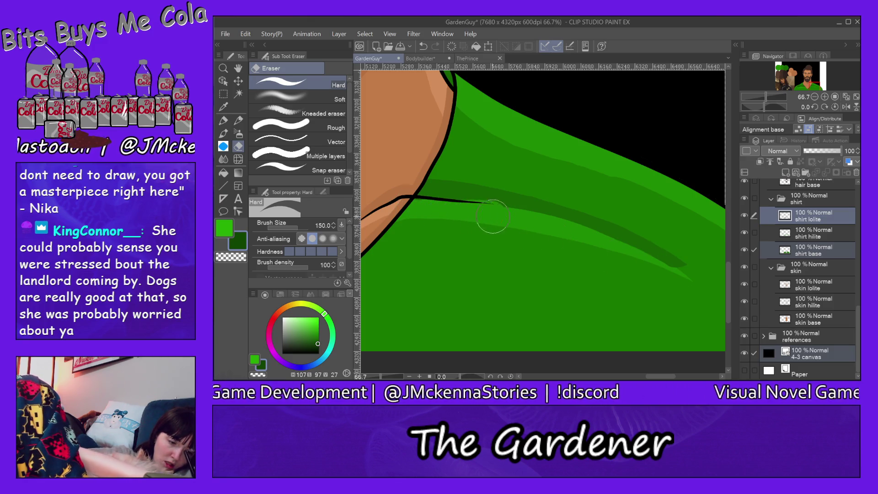
key(ctrl+z)
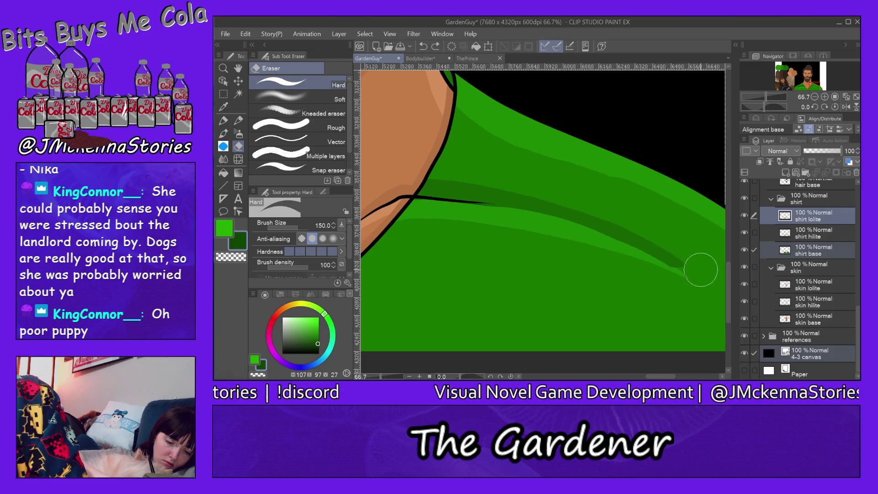
drag(693, 281, 645, 272)
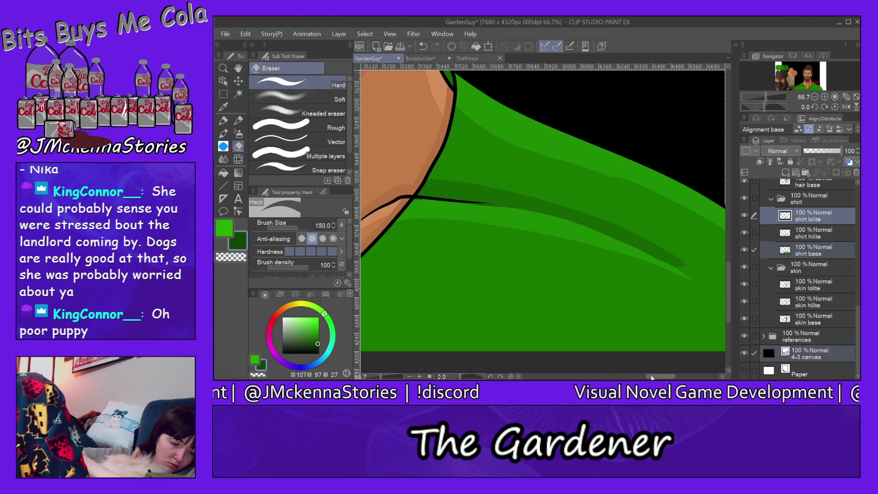
drag(652, 378, 638, 378)
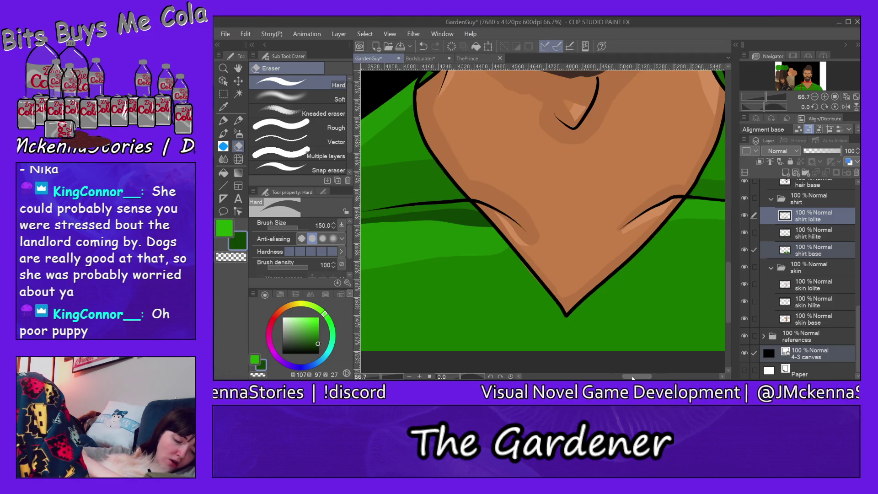
Step: Erase the dark shadow band's edge under the shirt line on 'shirt lolite'
mouse_move(627, 368)
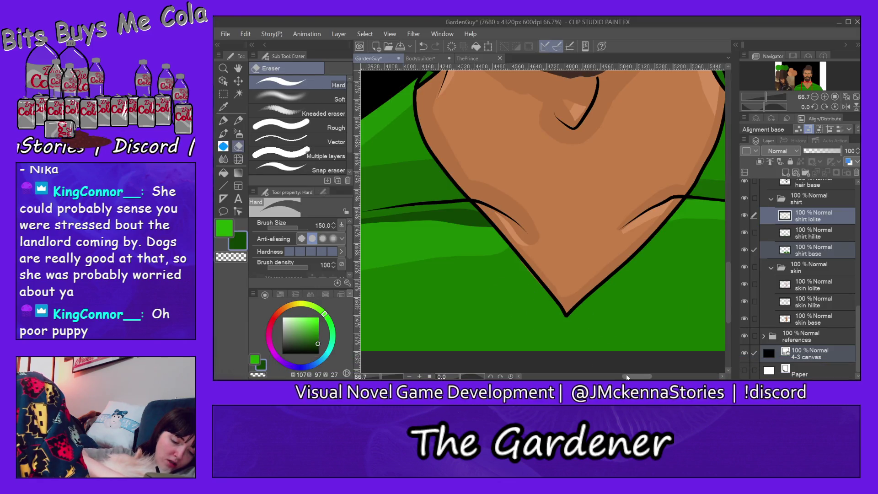
drag(623, 378, 608, 377)
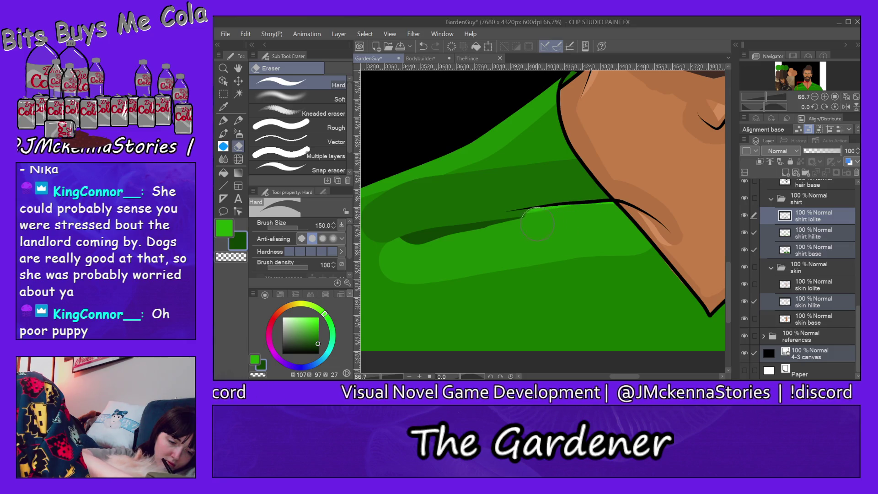
drag(485, 224, 403, 237)
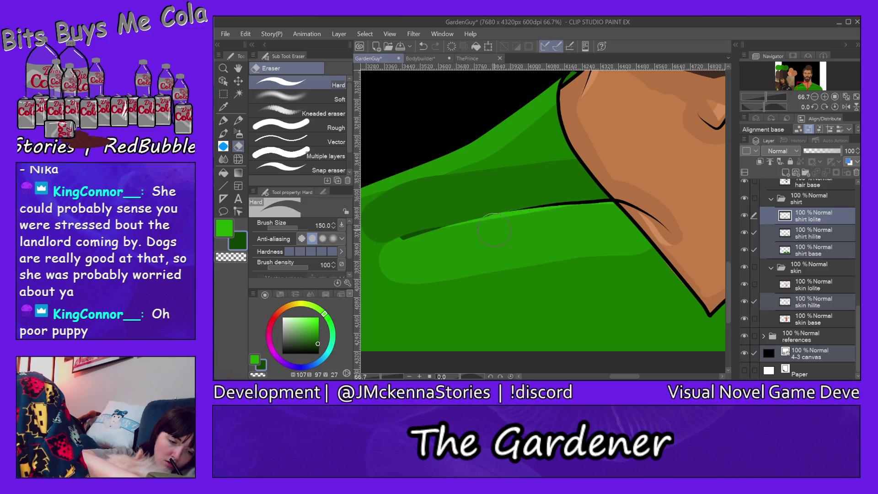
drag(437, 234, 370, 254)
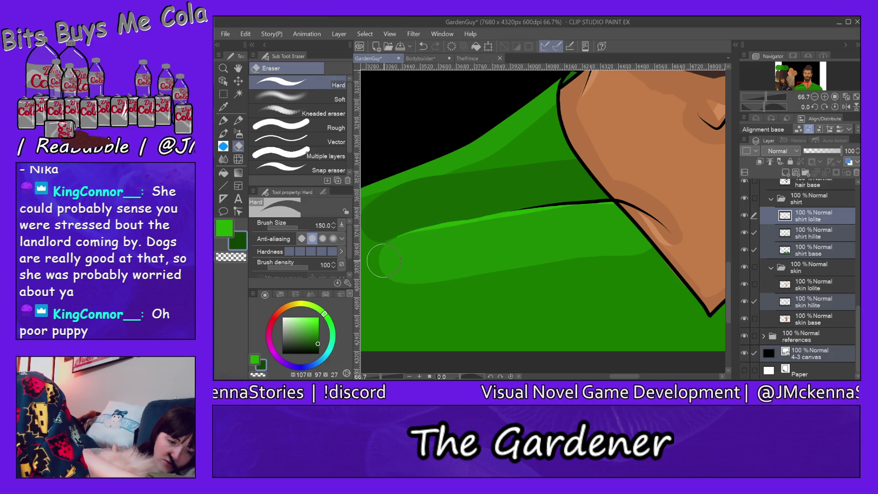
Step: Sample a brighter green and trim the highlight's lower edge on 'shirt hilite'
alt+click(609, 216)
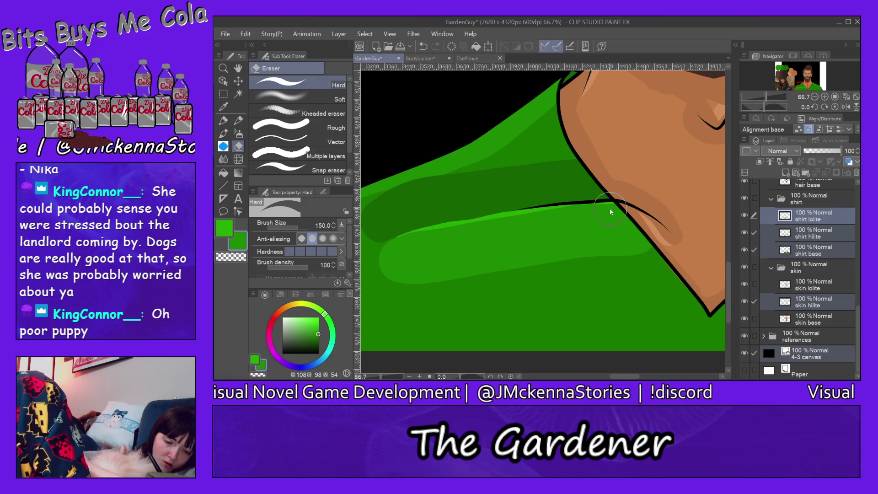
ctrl+shift+click(635, 241)
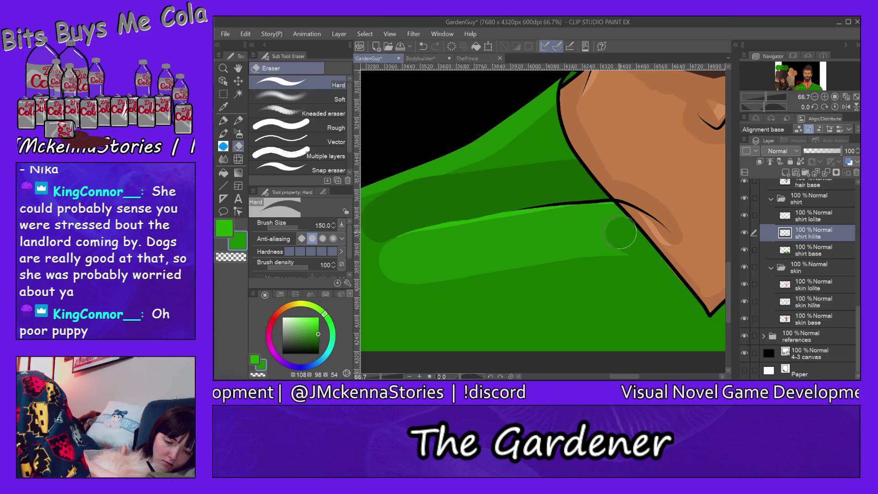
mouse_move(533, 242)
mouse_down()
mouse_move(382, 289)
mouse_move(596, 260)
mouse_move(668, 274)
mouse_up()
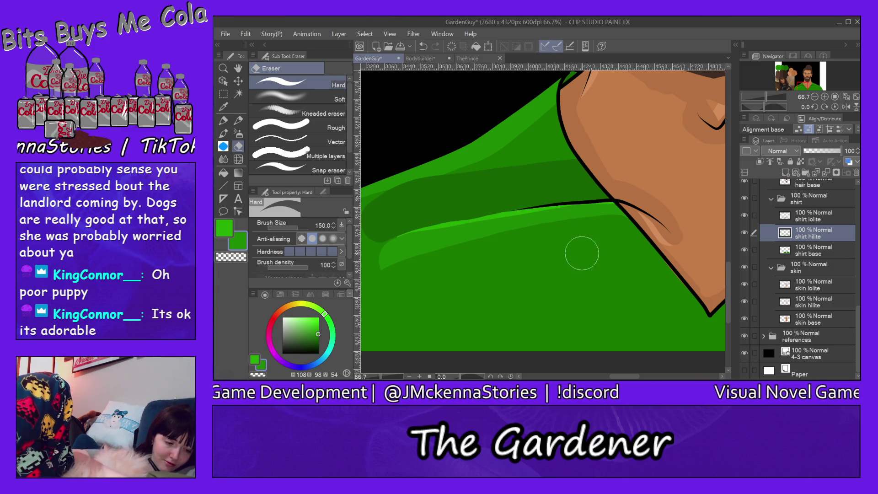
Step: Trim the upper edge of the shirt shadow on 'shirt lolite', then return to 'shirt hilite'
key(alt+bracketright)
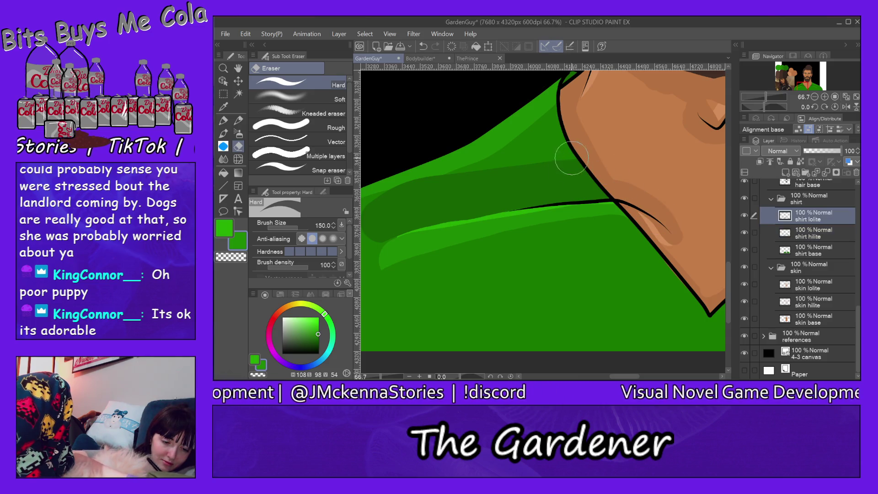
mouse_move(593, 163)
mouse_down()
mouse_move(461, 185)
mouse_move(366, 229)
mouse_up()
drag(479, 167, 376, 204)
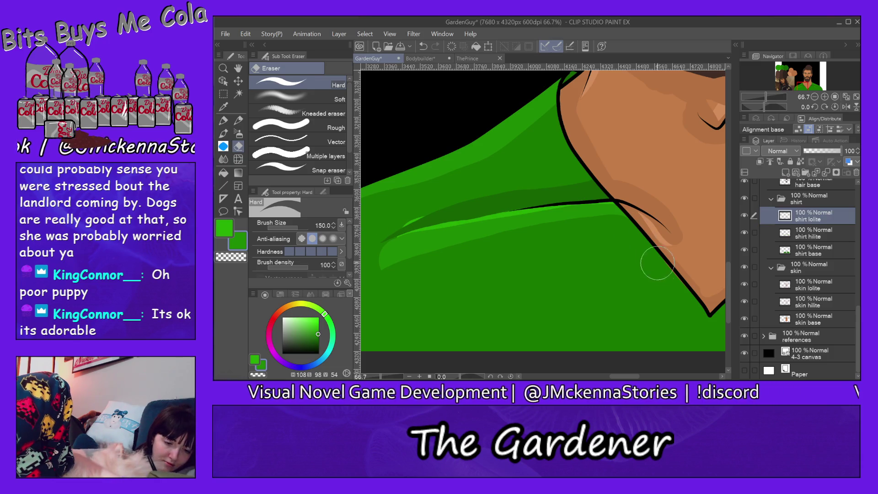
drag(629, 378, 618, 378)
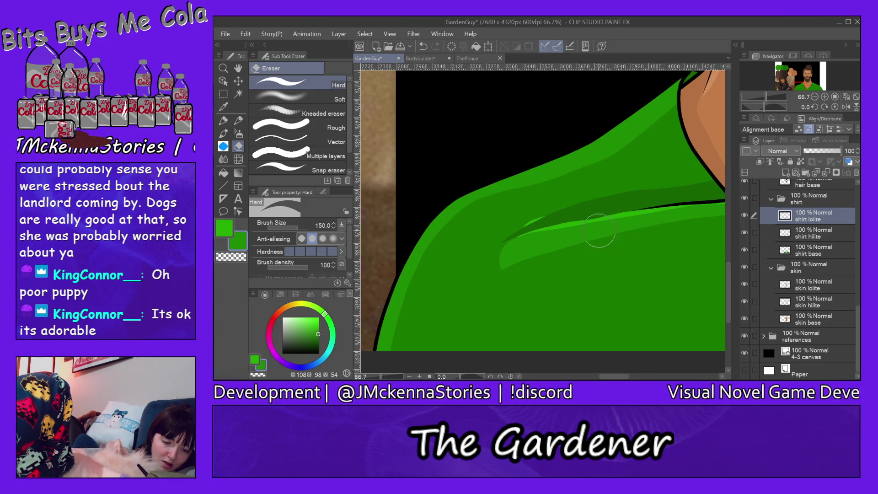
key(alt+bracketleft)
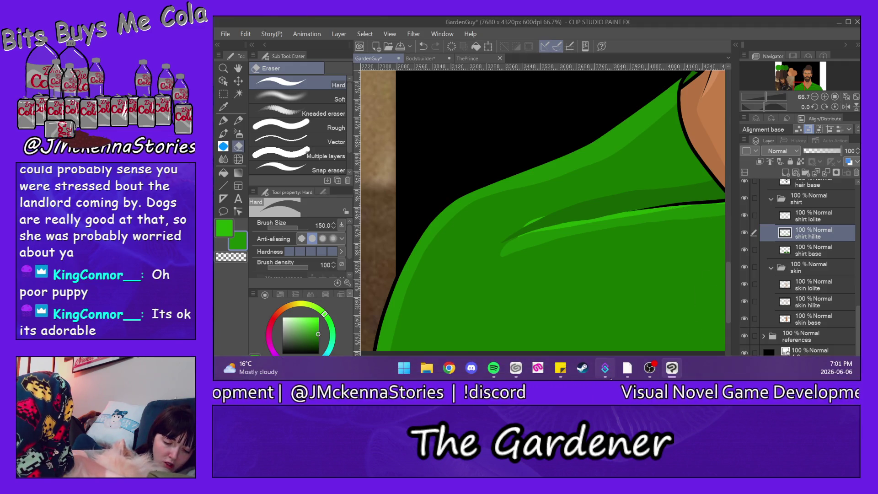
scroll(606, 377, right, 5)
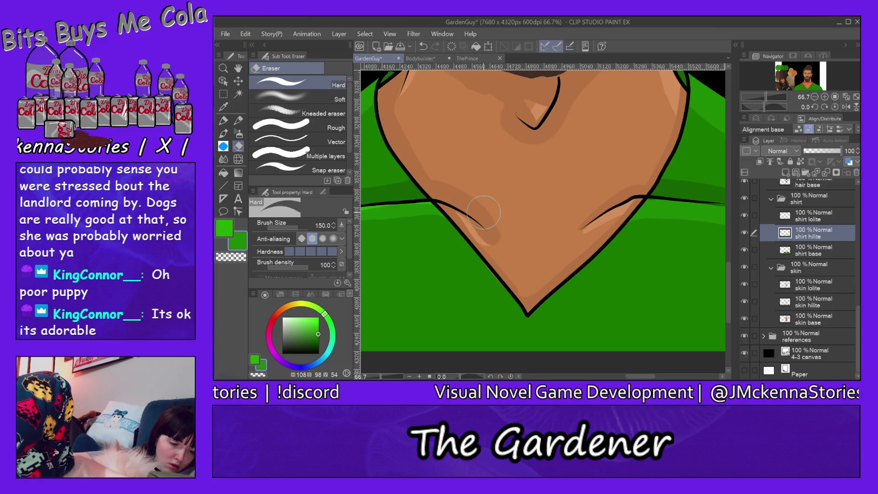
Step: On 'skin lolite', erase stray skin shading along the V neckline
ctrl+shift+click(466, 201)
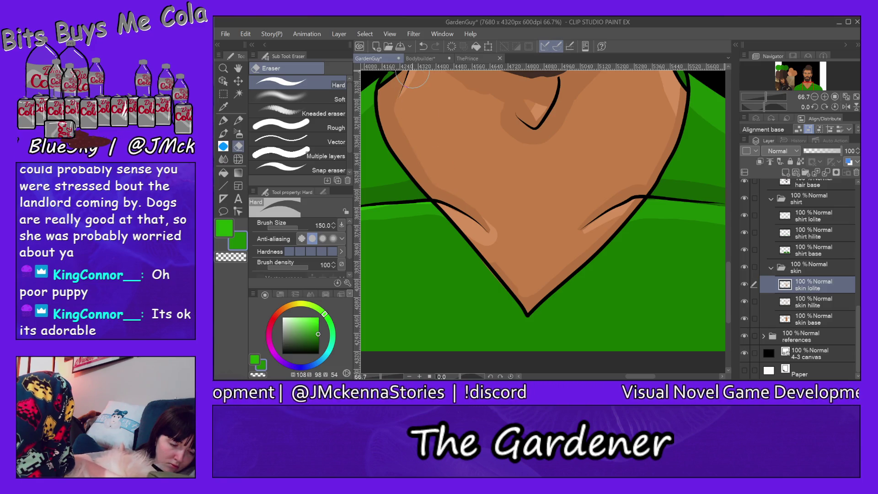
alt+click(494, 232)
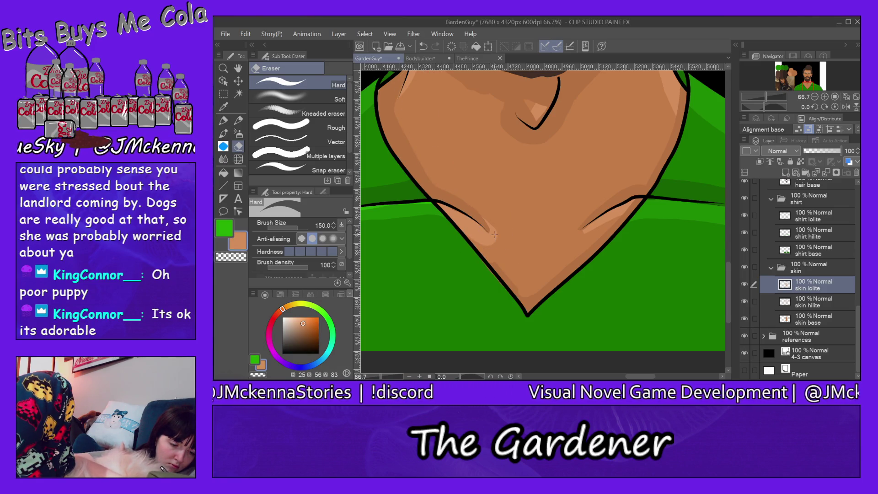
ctrl+shift+click(494, 235)
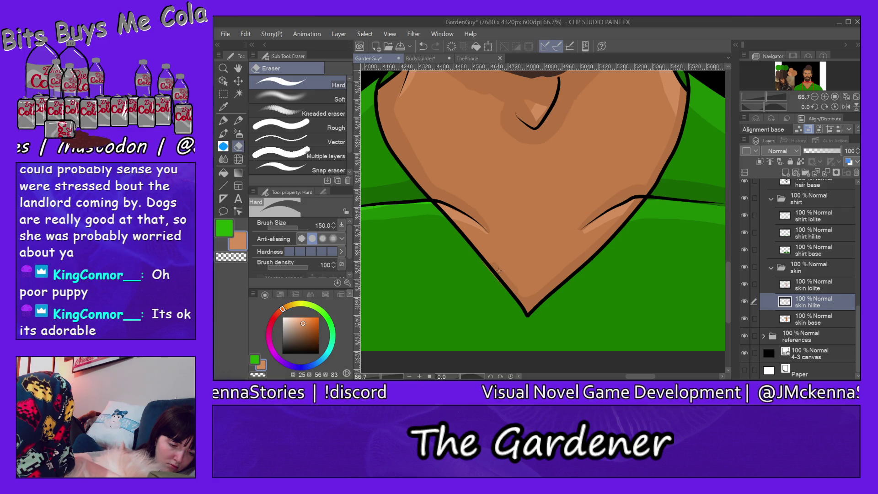
ctrl+shift+click(498, 271)
mouse_move(477, 266)
mouse_down()
mouse_move(490, 280)
mouse_move(469, 249)
mouse_move(506, 298)
mouse_up()
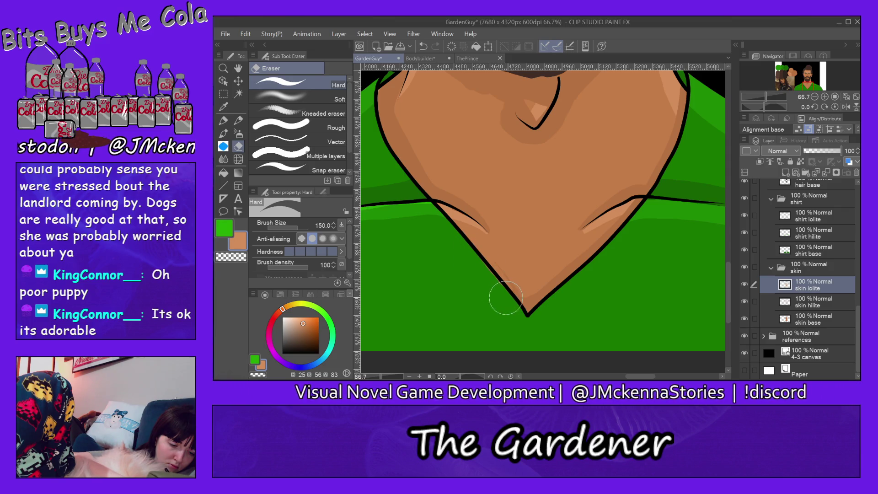
Step: Eyedrop the darker brown skin tone and switch to the size-40 Milli pen
ctrl+shift+click(514, 231)
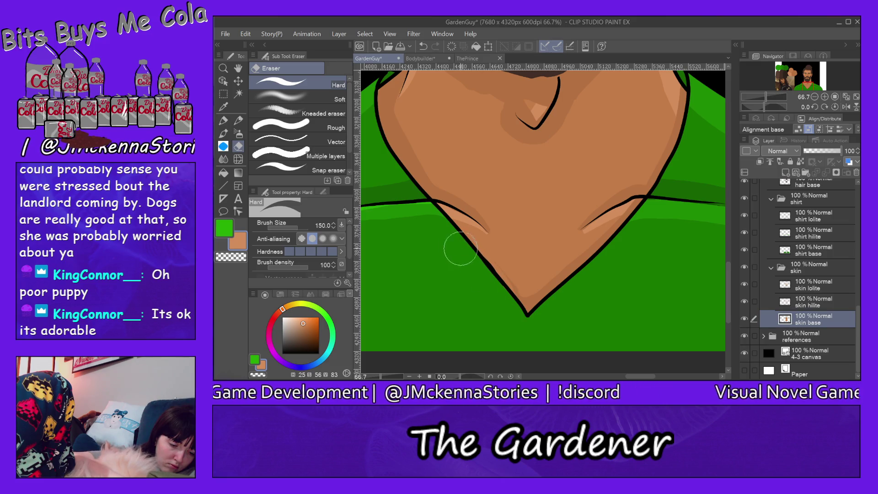
alt+click(531, 300)
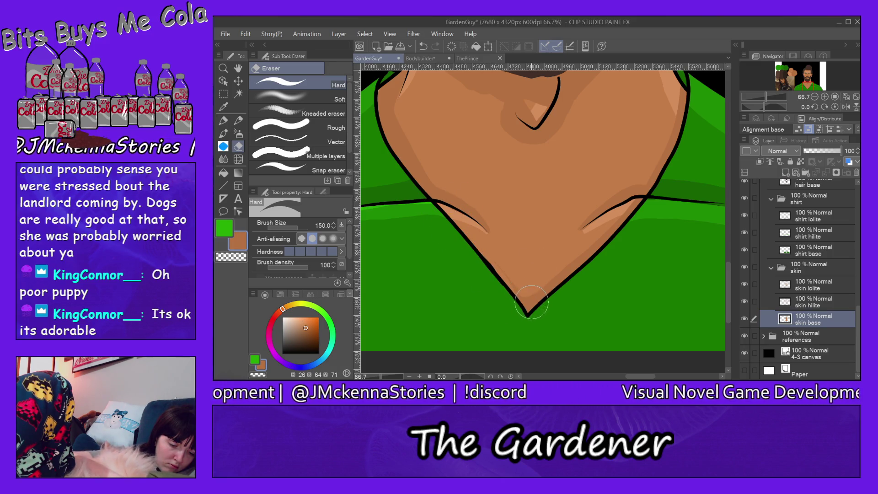
ctrl+shift+click(530, 299)
key(p)
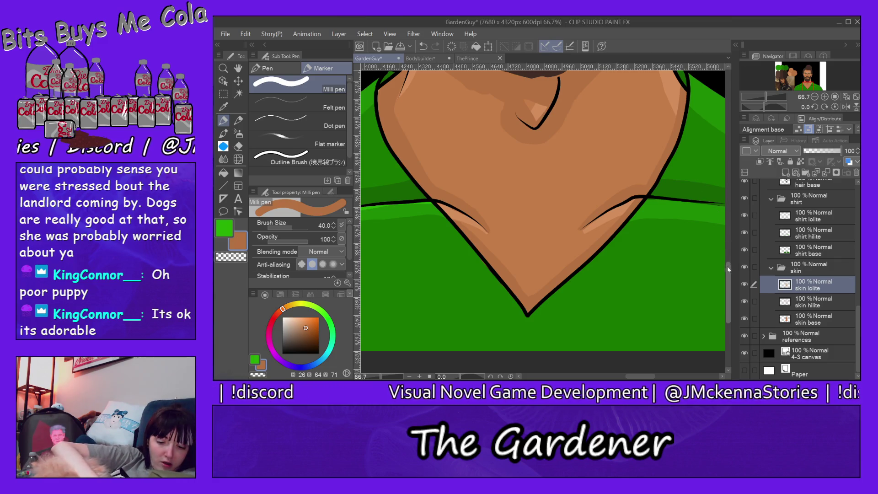
drag(728, 285, 728, 259)
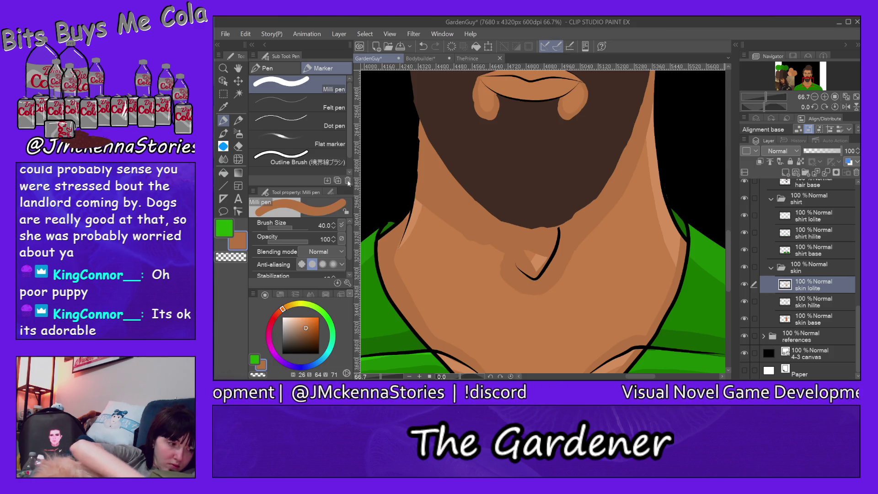
click(241, 147)
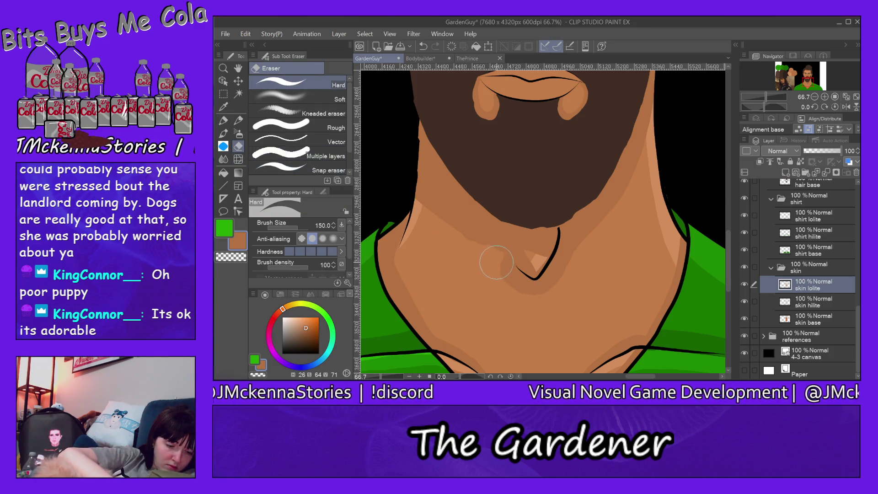
Step: Erase shadow under the throat notch and paint shadow over the light patch beside the neck line
mouse_move(513, 288)
mouse_down()
mouse_move(499, 259)
mouse_move(545, 302)
mouse_move(539, 294)
mouse_move(579, 236)
mouse_move(559, 278)
mouse_move(568, 229)
mouse_move(574, 243)
mouse_up()
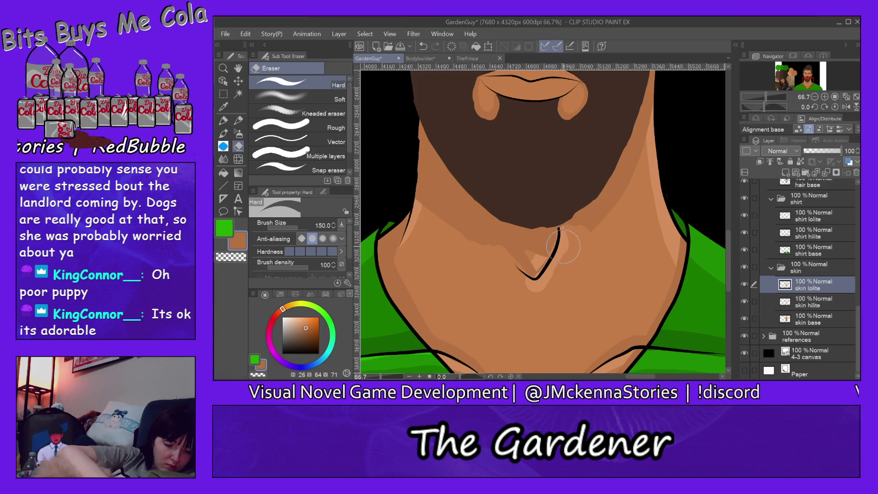
key(p)
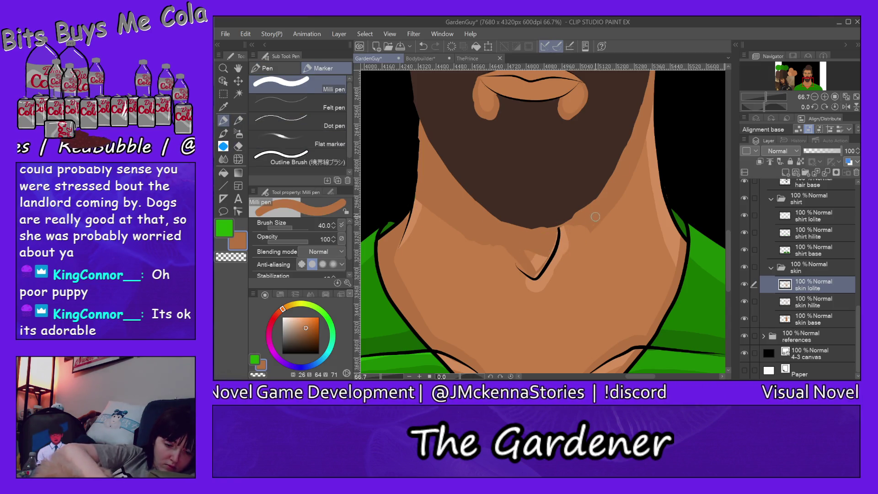
drag(573, 241, 557, 250)
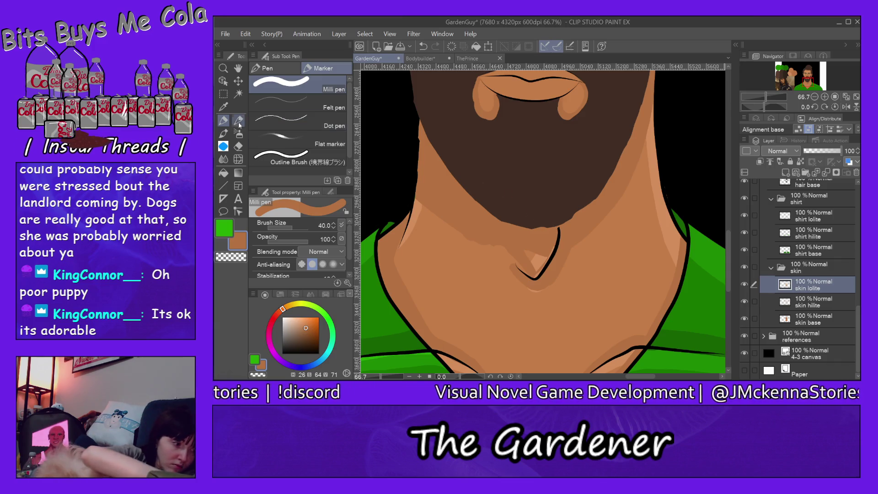
Step: Set the eraser to size 70, then return to the pen on 'skin lolite'
key(e)
key(bracketleft)
key(bracketleft)
key(bracketleft)
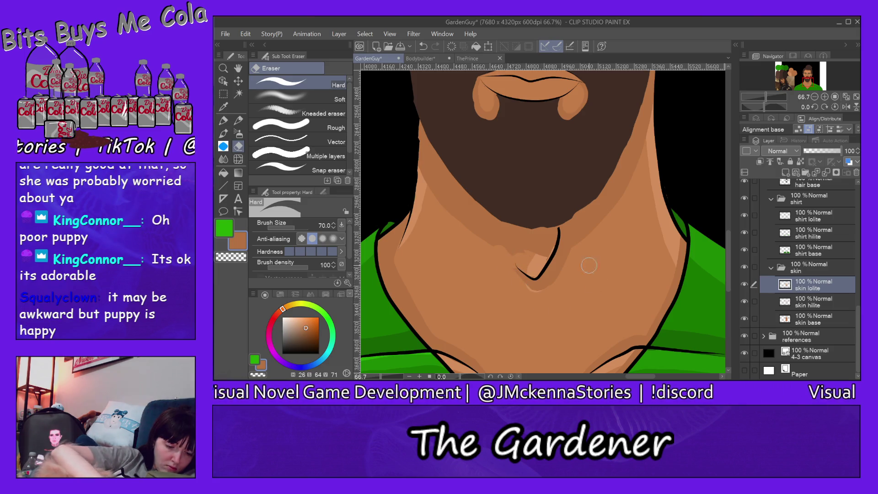
key(alt+bracketleft)
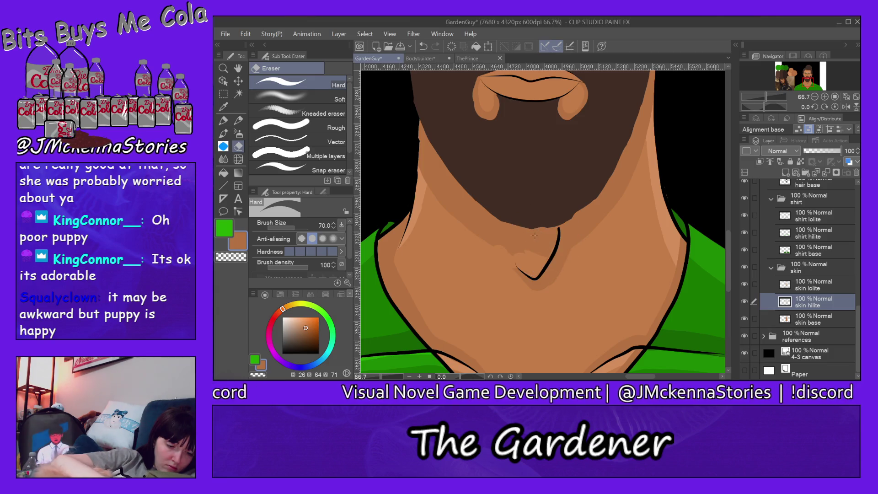
key(alt+bracketright)
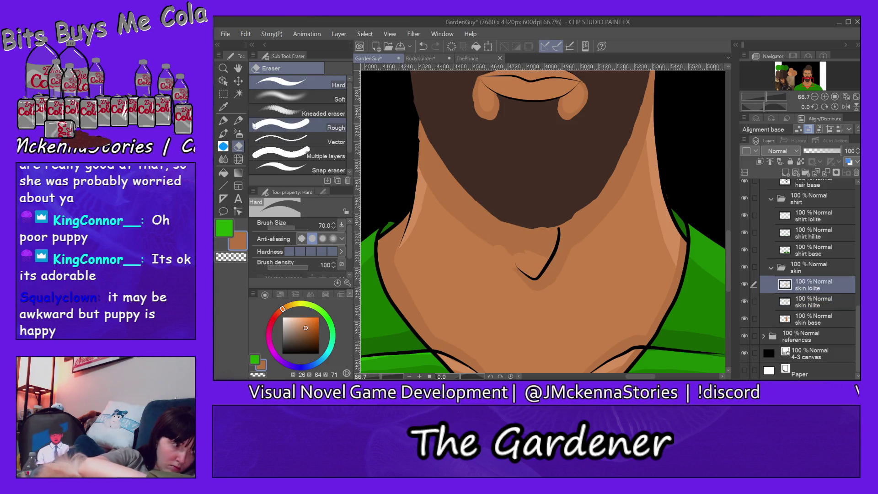
key(p)
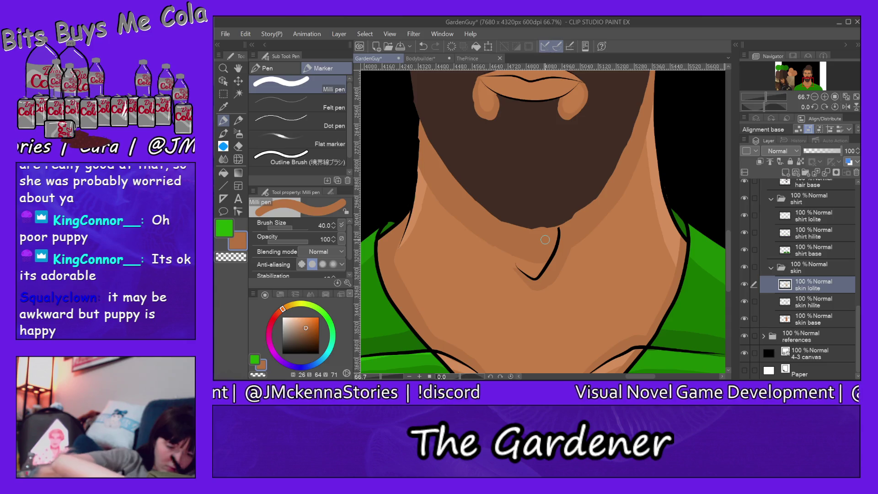
Step: Paint a short highlight near the neck's V on 'skin hilite' using a lighter sampled skin tone
alt+click(424, 173)
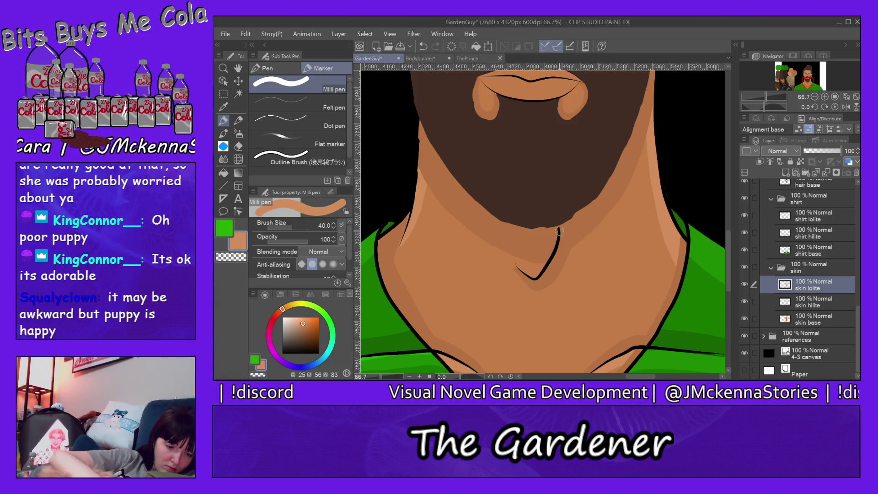
key(alt+bracketleft)
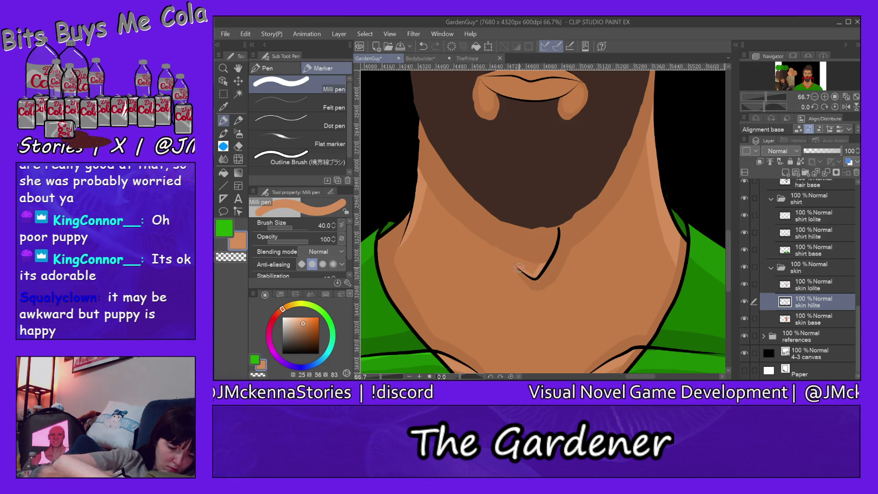
drag(518, 266, 541, 276)
key(ctrl+z)
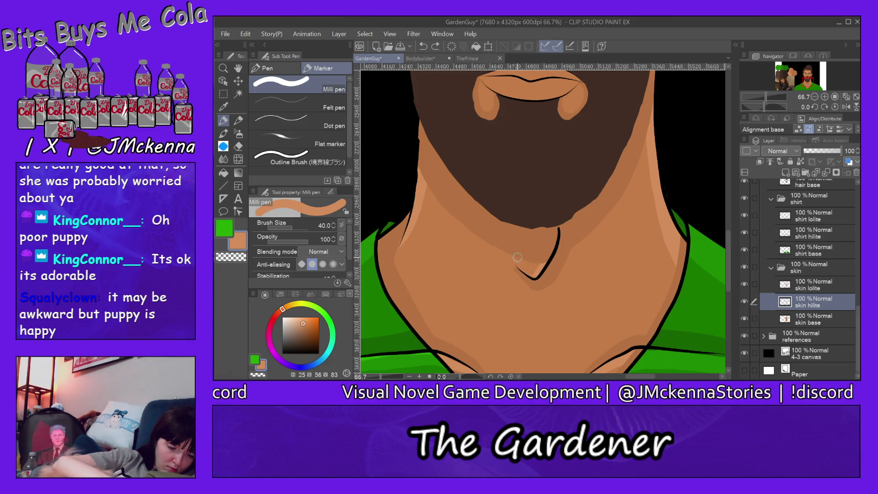
drag(531, 275, 543, 280)
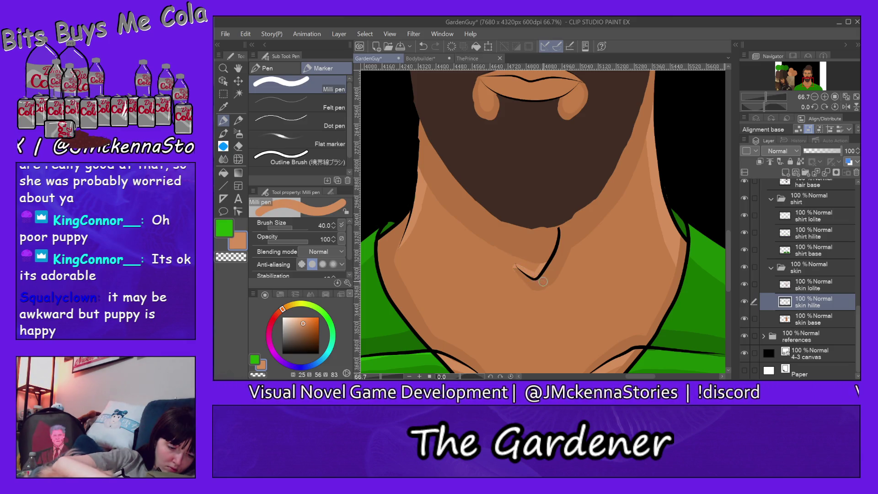
click(238, 146)
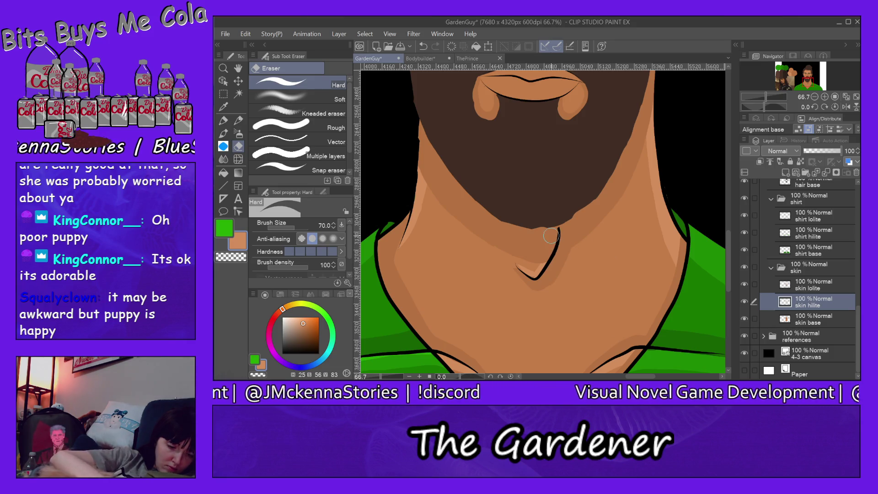
key(alt+bracketright)
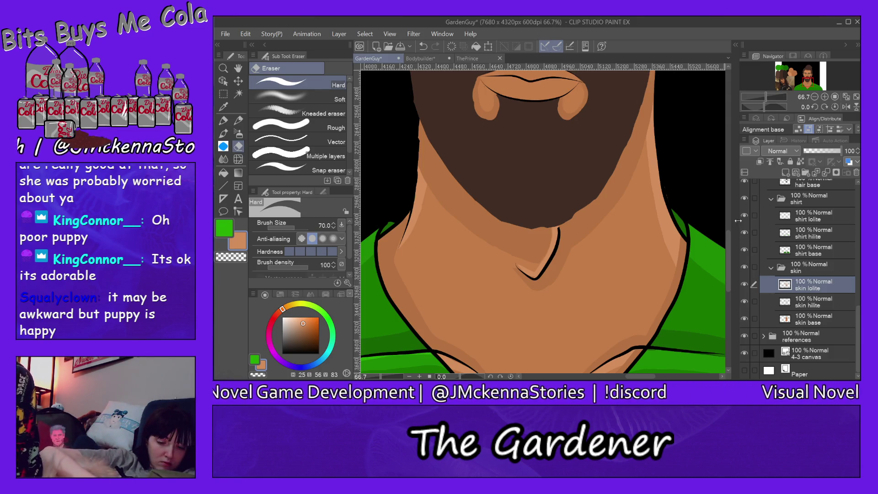
drag(728, 241, 728, 171)
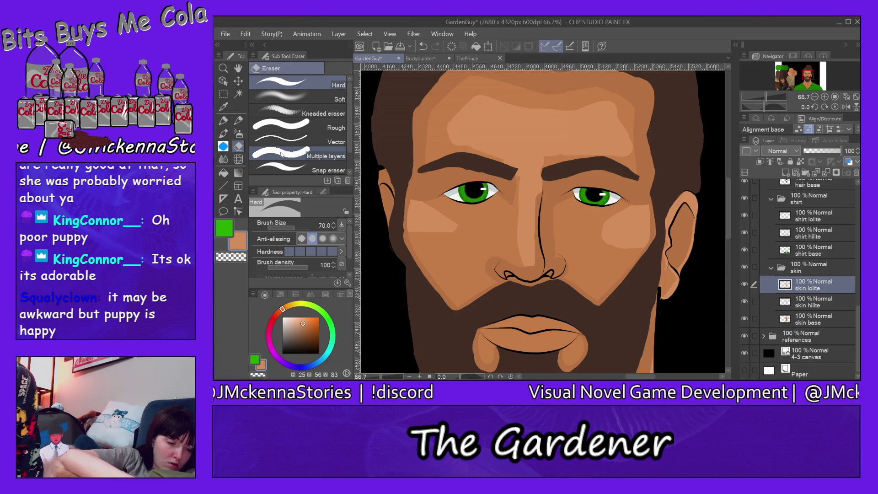
Step: On 'skin hilite', straighten the cheek highlight's lower edge and erase highlight near the eye's outer corner
key(alt+bracketleft)
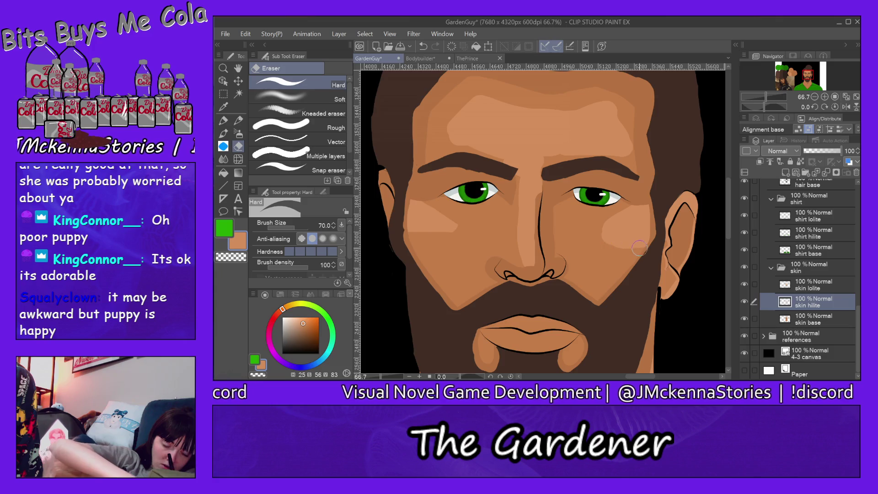
drag(604, 247, 654, 246)
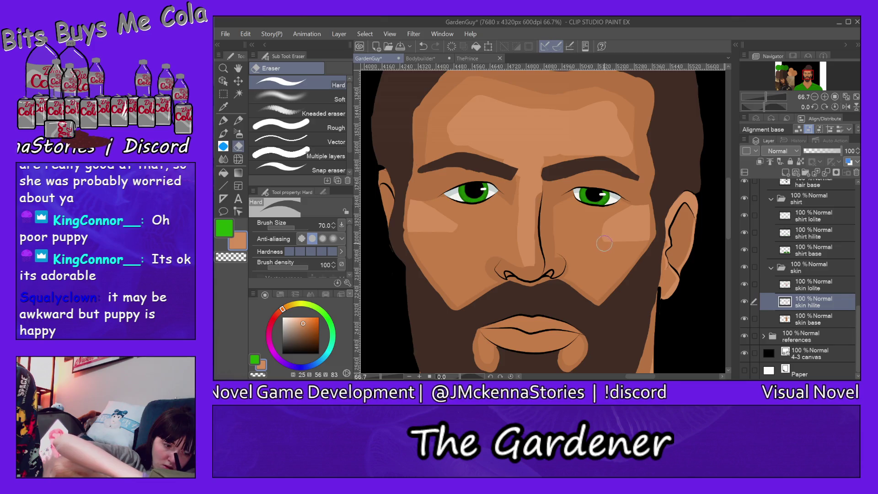
mouse_move(623, 244)
mouse_down()
mouse_move(595, 245)
mouse_move(659, 236)
mouse_up()
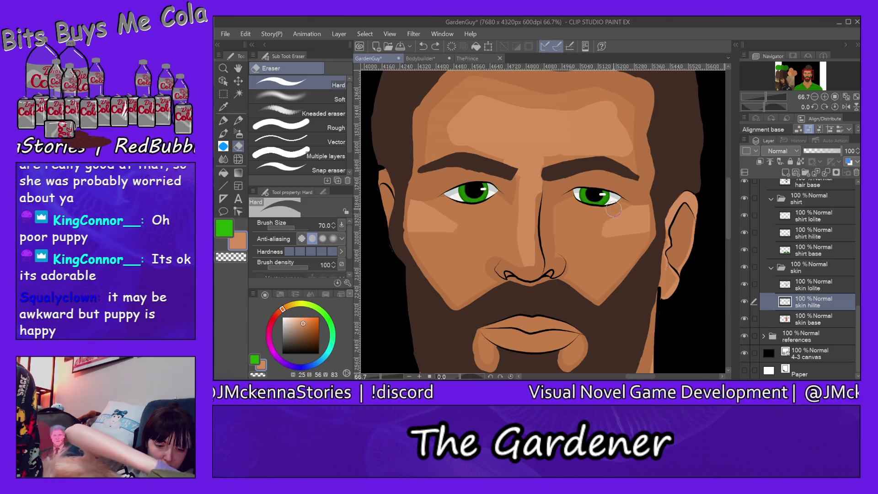
drag(622, 204, 631, 198)
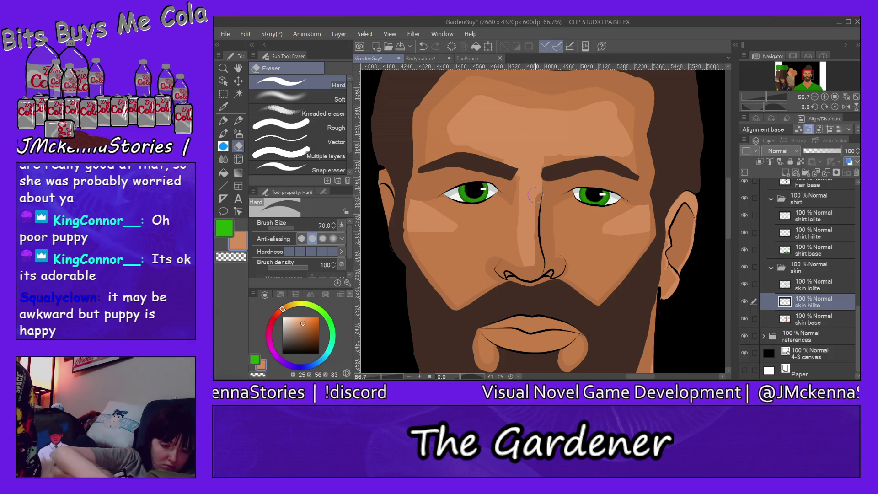
key(alt+bracketright)
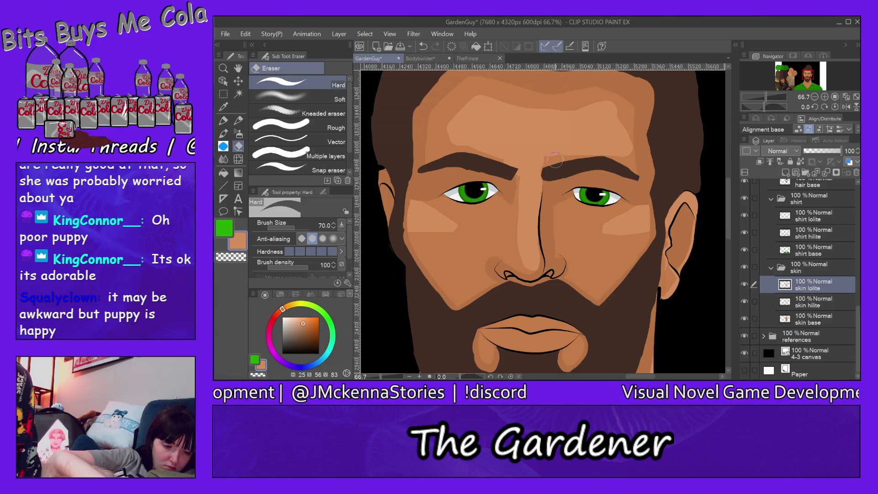
Step: Erase highlight along the nose bridge, then eyedrop the shadow brown and switch to the Milli pen
key(alt+bracketleft)
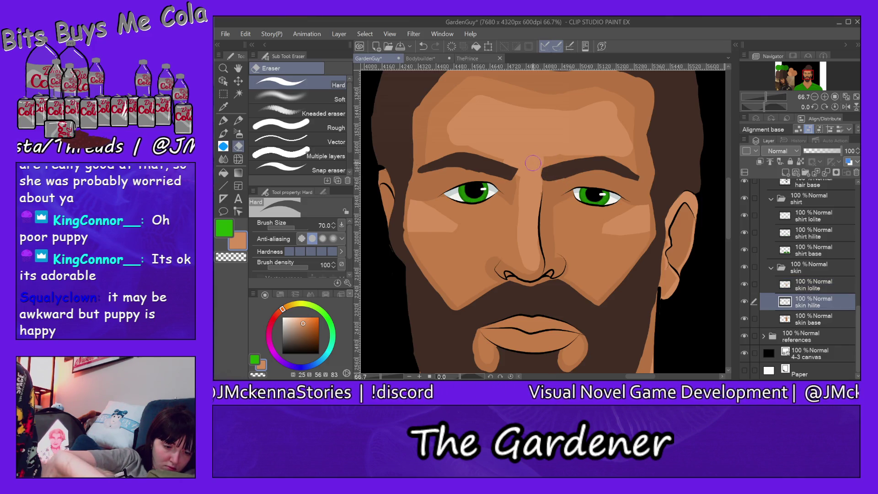
mouse_move(531, 174)
mouse_down()
mouse_move(531, 268)
mouse_move(521, 216)
mouse_move(525, 169)
mouse_up()
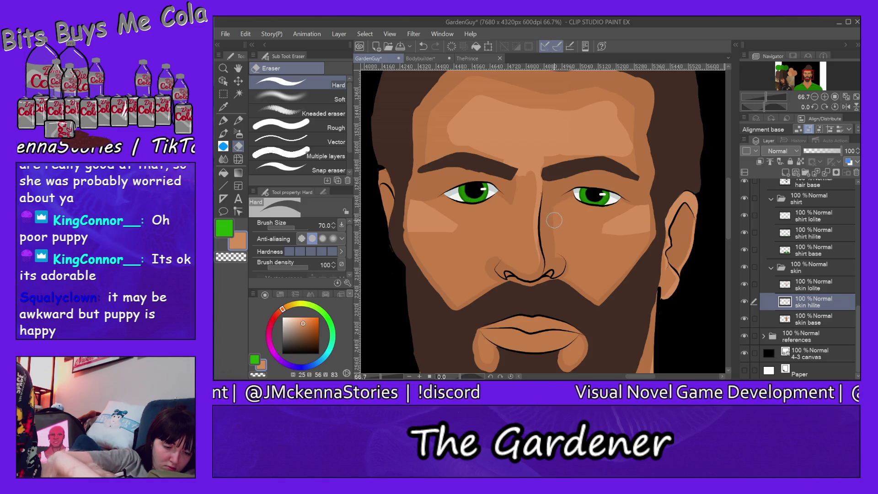
ctrl+shift+click(551, 223)
alt+click(551, 223)
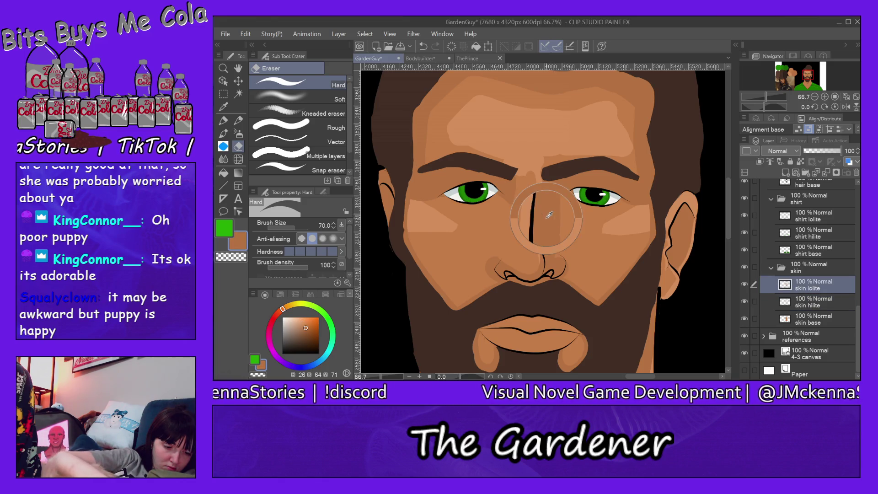
click(223, 121)
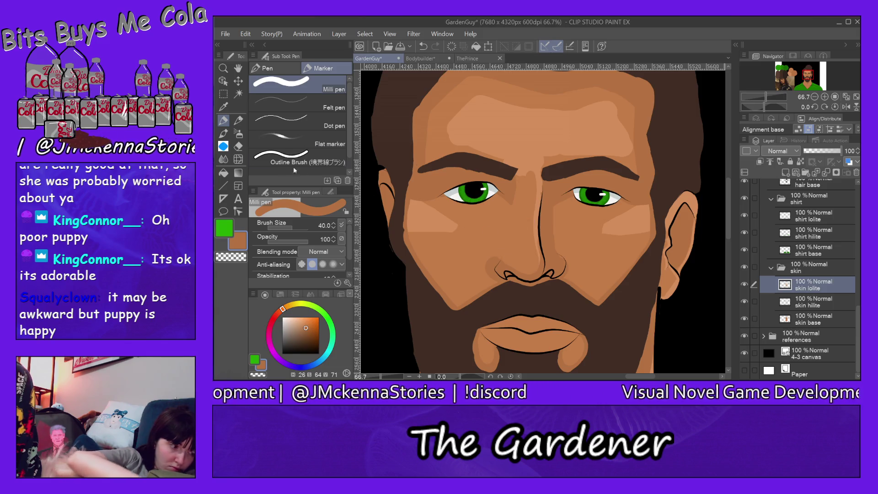
Step: Switch back to the Hard eraser at size 30
key(e)
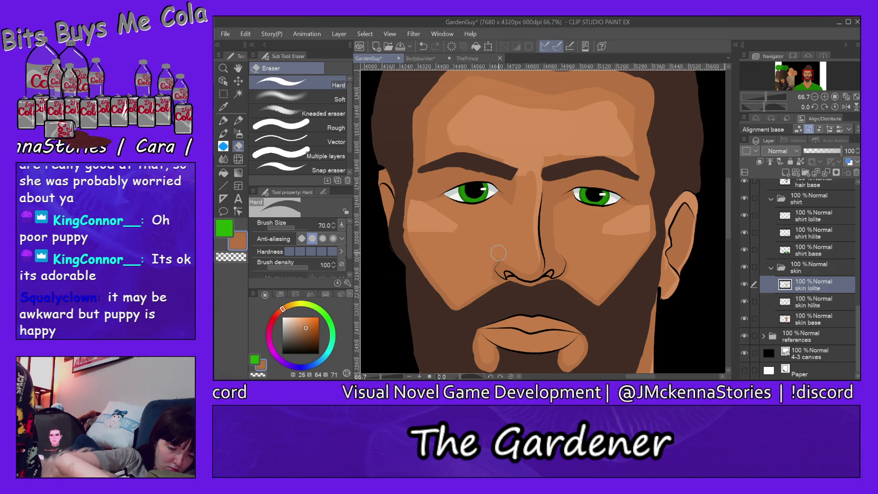
key(bracketleft)
key(bracketleft)
key(bracketleft)
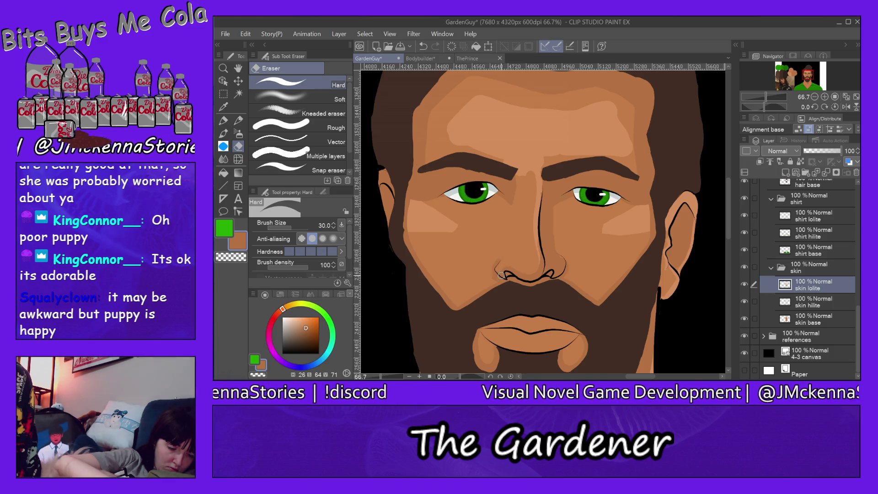
scroll(501, 275, up, 5)
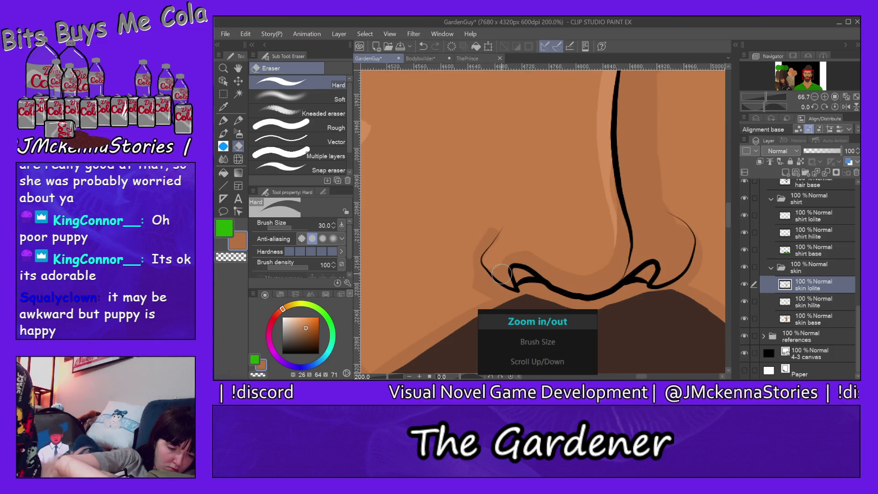
Step: Zoom in on the nose and erase the stray shadow along its side
scroll(502, 274, up, 2)
scroll(502, 274, down, 4)
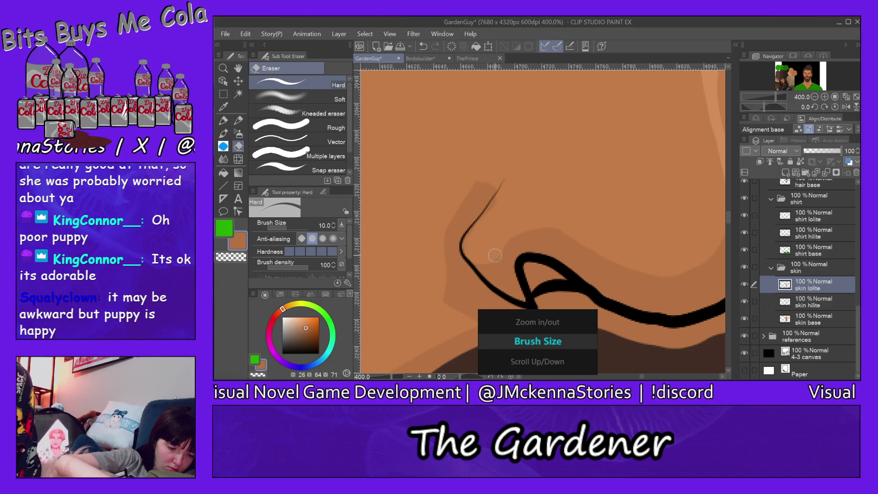
key(alt)
key(alt)
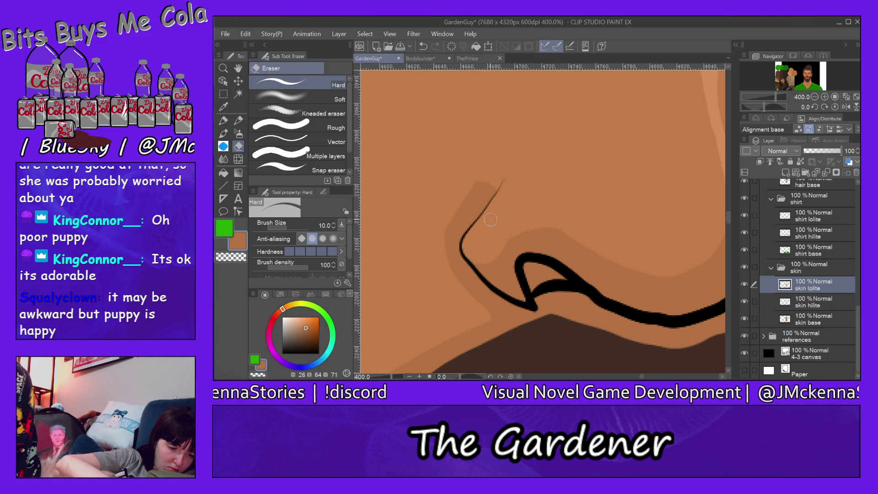
drag(498, 165, 441, 235)
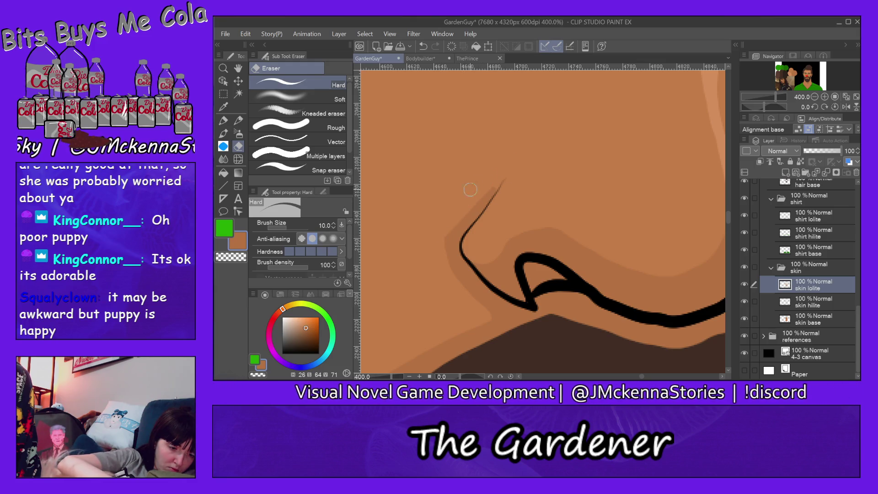
Step: Repaint the nostril shadow with the Milli pen at size 25, trim its end, and fit to window
click(223, 120)
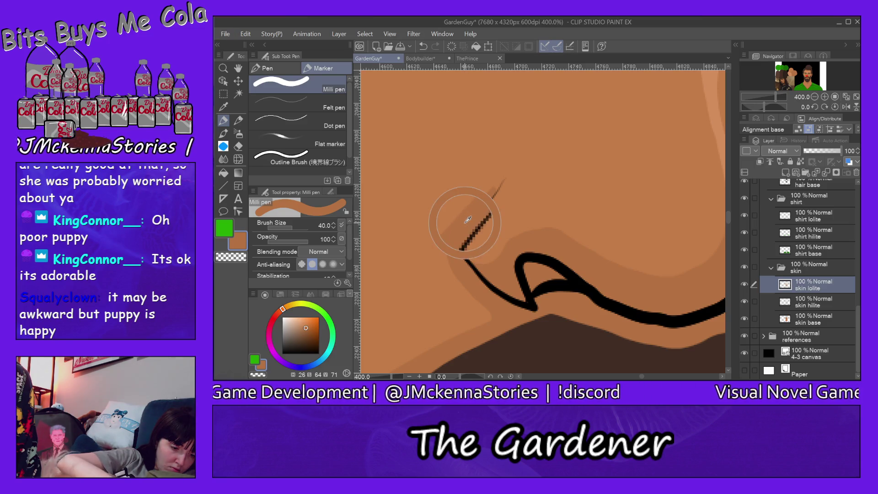
key(bracketleft)
key(bracketleft)
key(bracketleft)
key(bracketleft)
key(bracketleft)
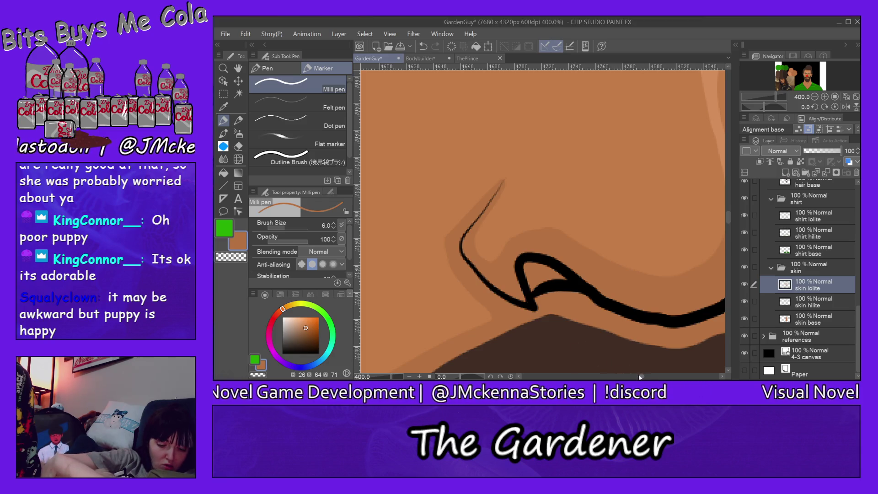
scroll(642, 377, right, 6)
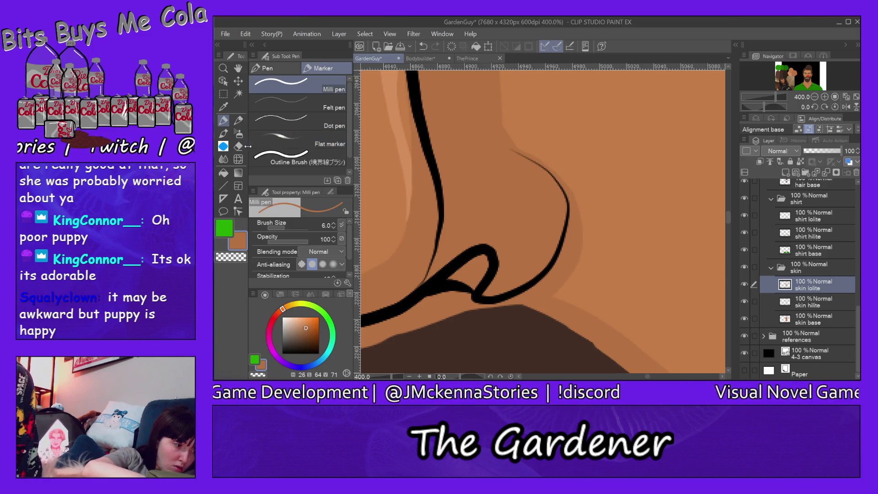
key(e)
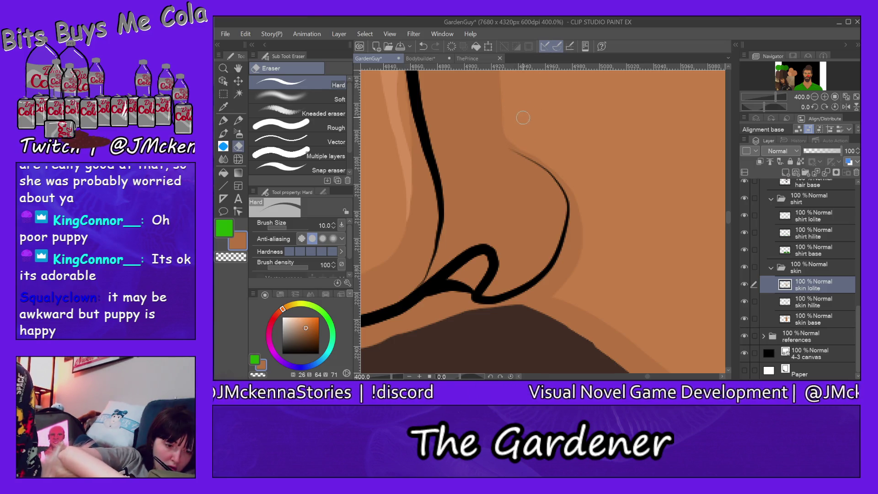
drag(650, 376, 644, 376)
key(ctrl+0)
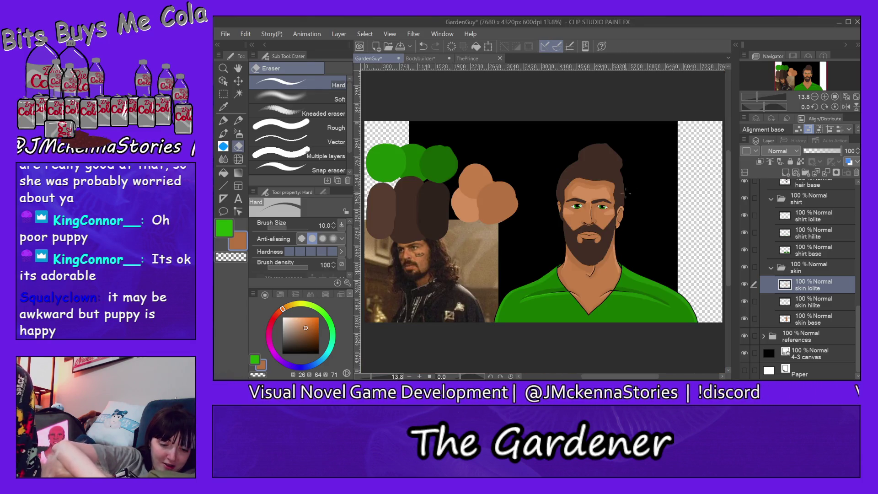
Step: Sample the light skin tone and ready the Milli pen at size 6 on the skin hilite layer
scroll(599, 215, up, 5)
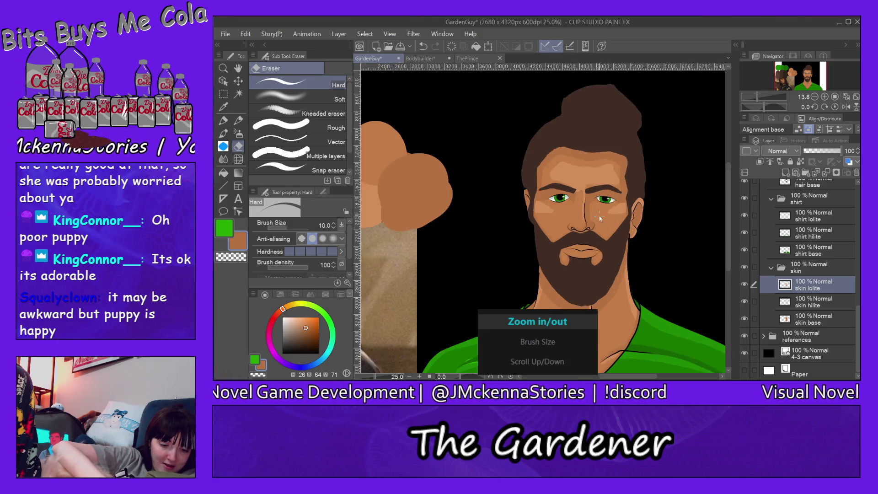
scroll(600, 215, up, 1)
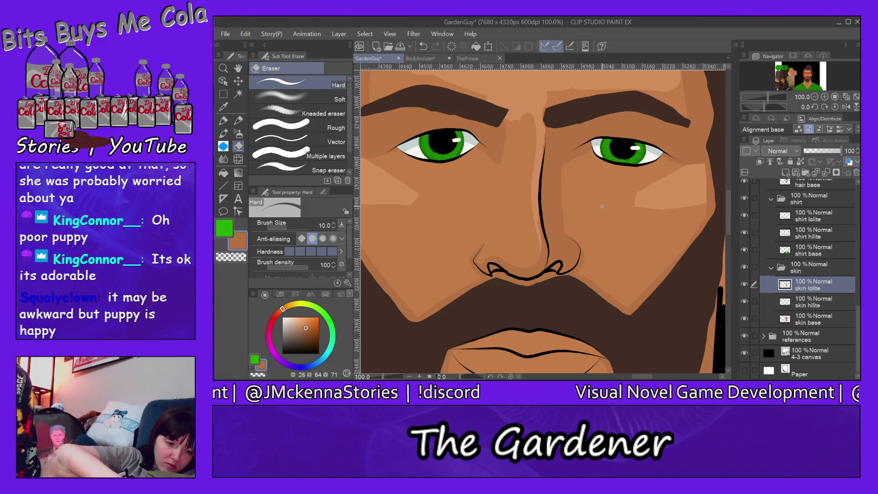
alt+click(540, 130)
key(alt+bracketleft)
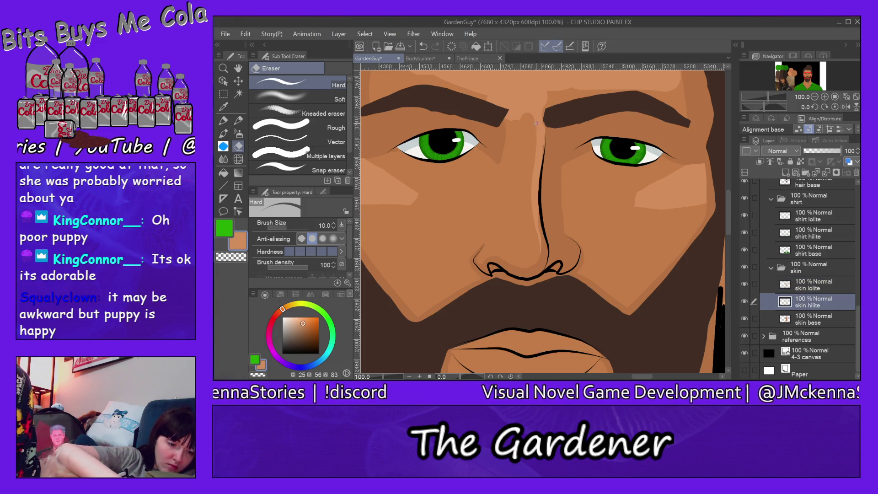
key(p)
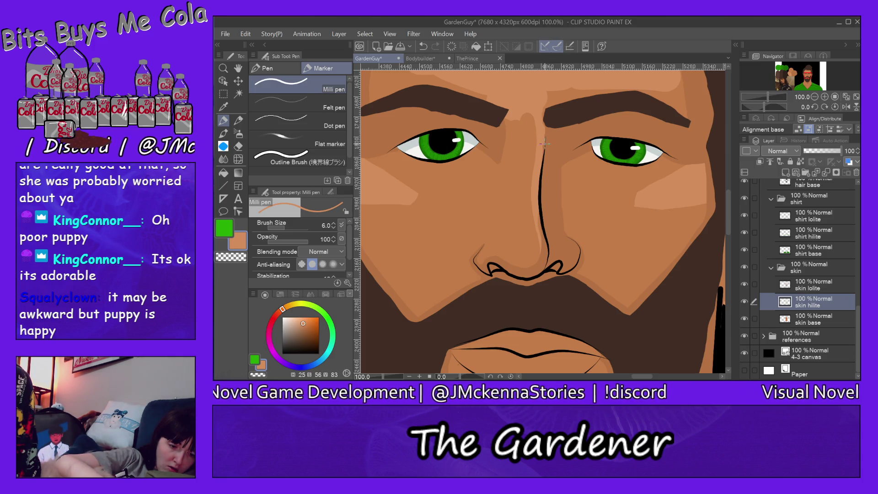
scroll(545, 144, up, 3)
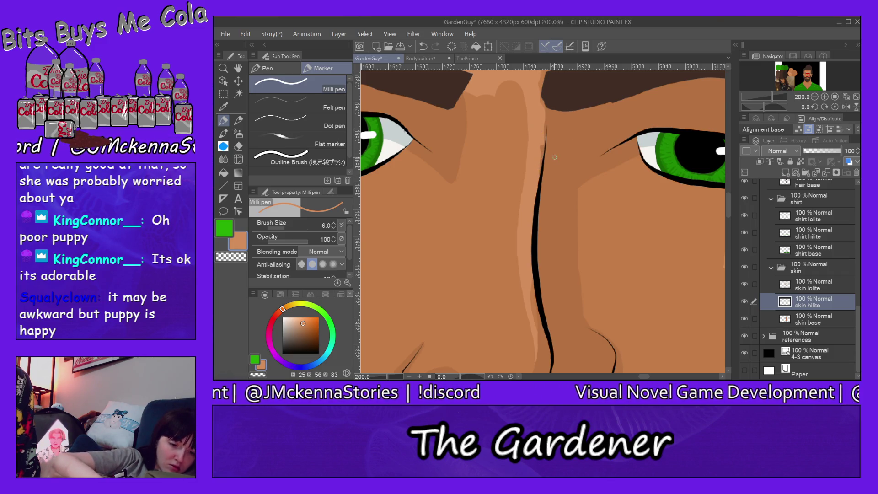
Step: On the skin shadow layer, erase a short stroke along the nose bridge, then fit to window
click(814, 285)
click(239, 146)
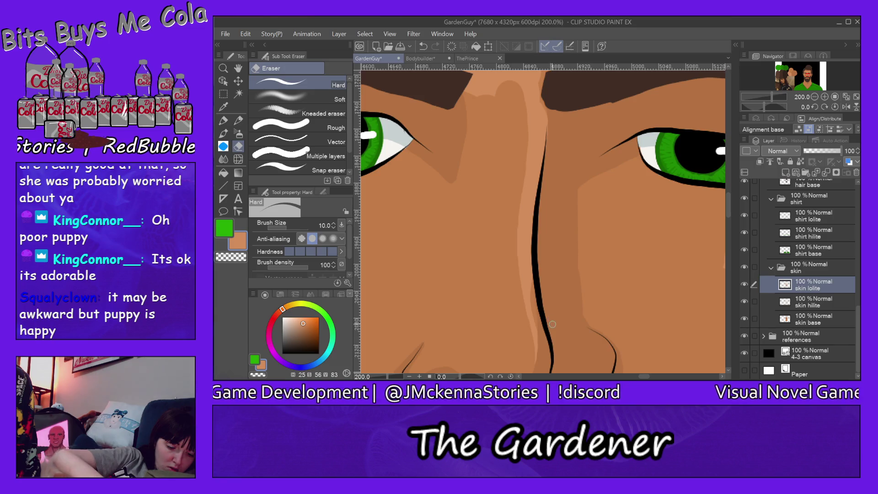
drag(730, 210, 733, 224)
key(ctrl+0)
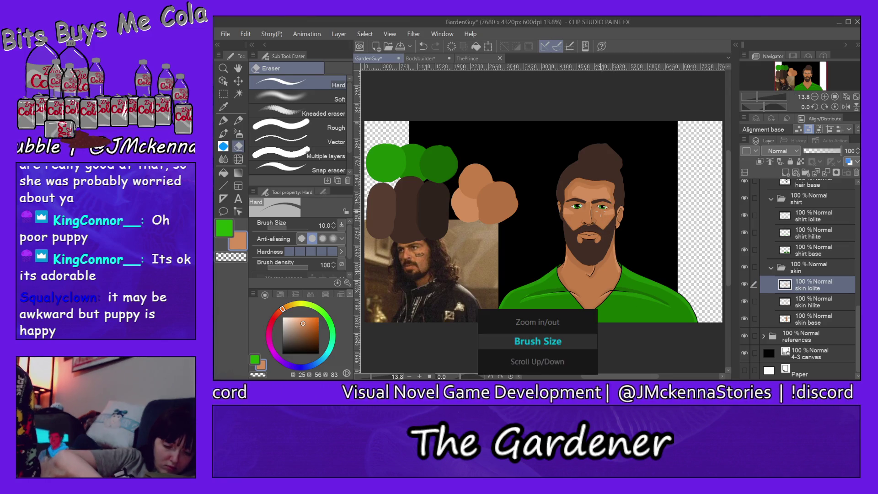
scroll(601, 211, up, 4)
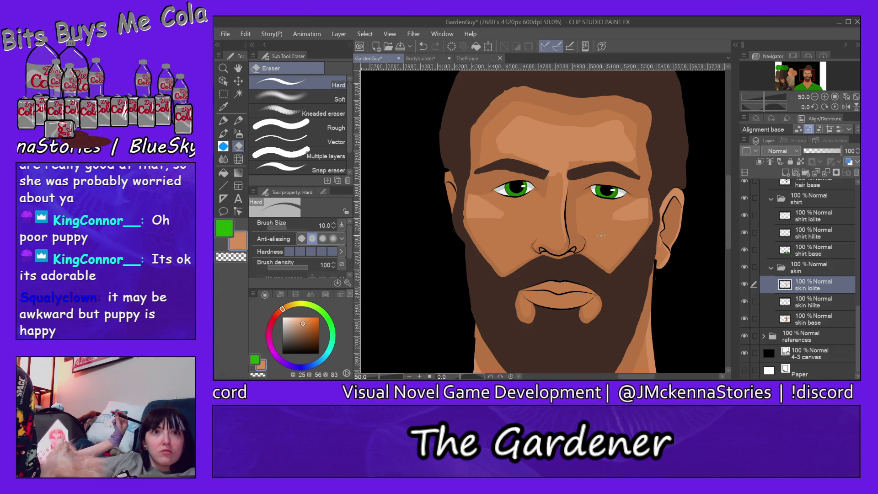
key(ctrl+0)
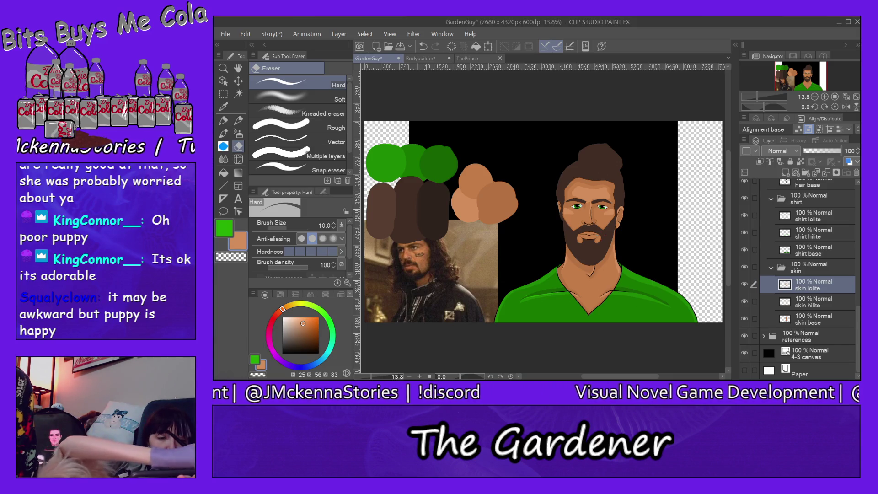
click(464, 58)
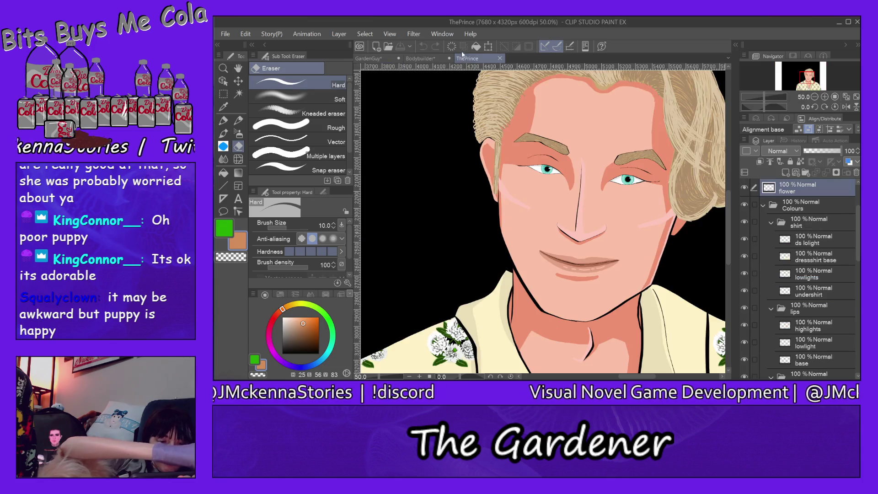
Step: Check the Bodybuilder head via the Navigator and the ThePrince drawing, then return to GardenGuy
click(420, 58)
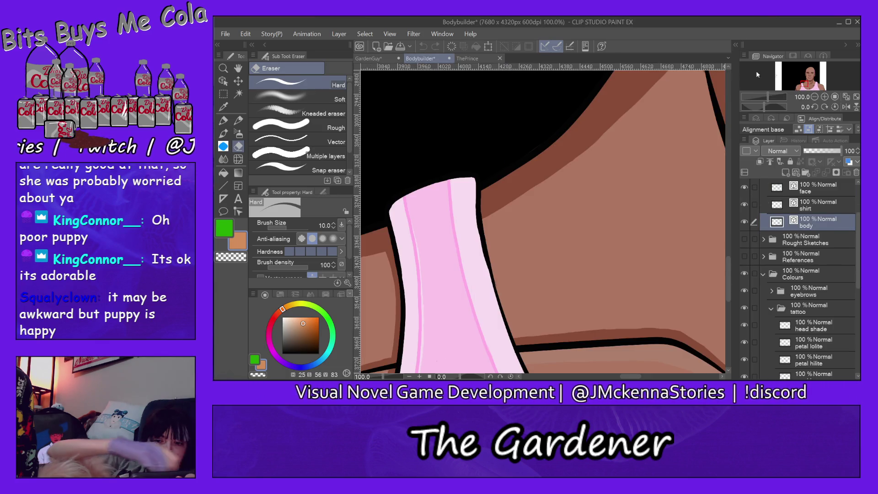
click(810, 71)
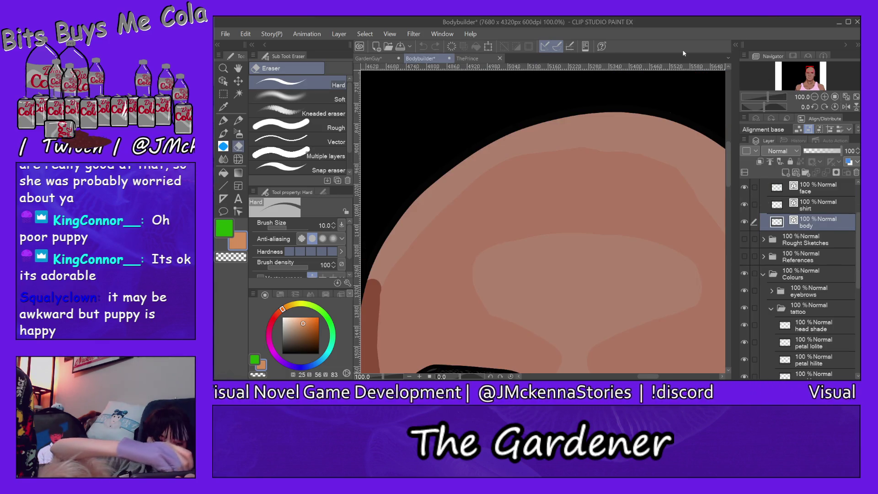
click(471, 58)
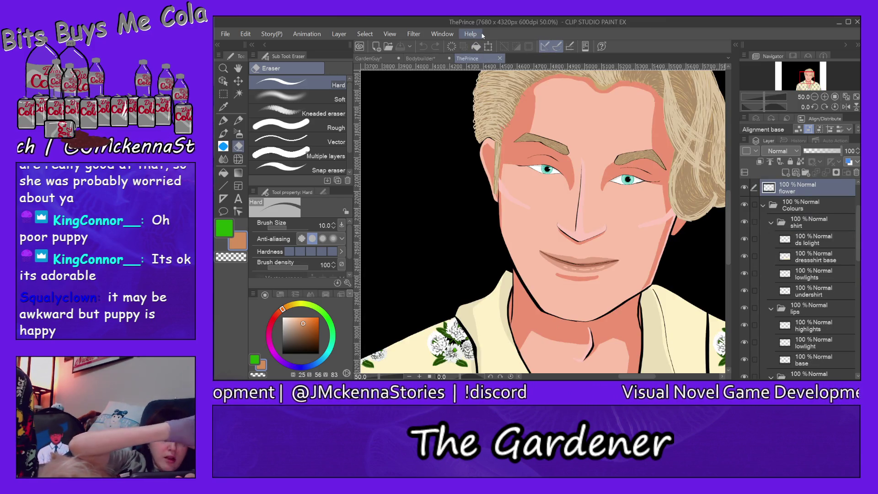
click(372, 57)
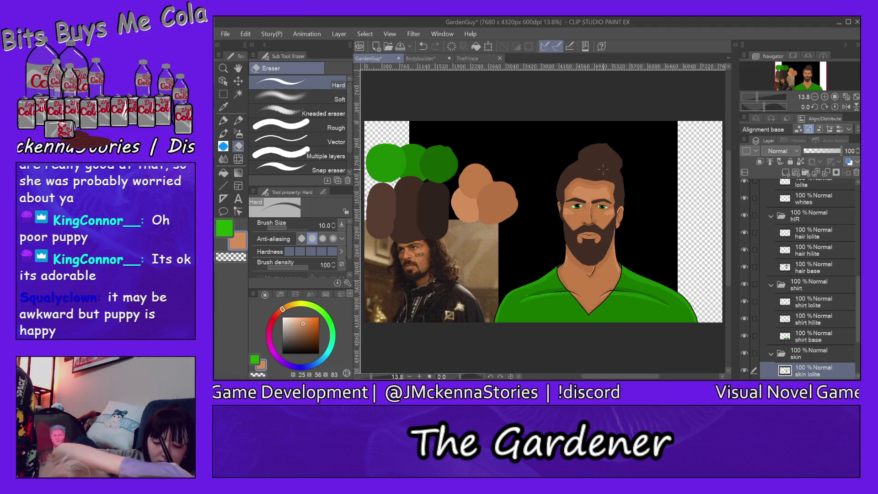
Step: With a much larger eraser, remove part of the forehead highlight above the left eyebrow, then fit to window
scroll(603, 193, up, 3)
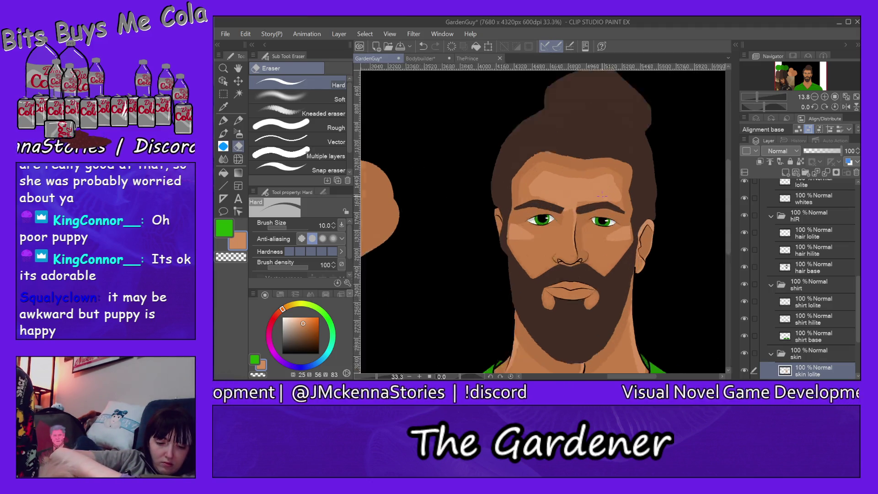
scroll(575, 187, up, 3)
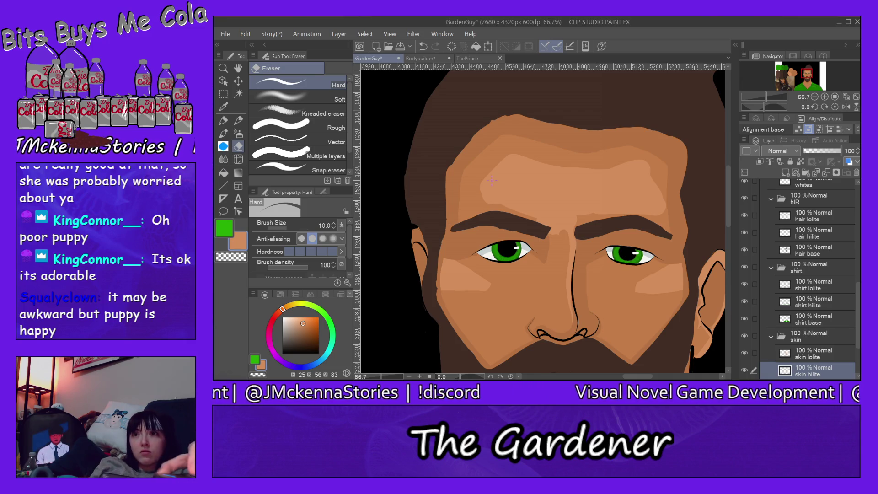
key(bracketright)
key(bracketright)
key(bracketright)
key(bracketright)
key(bracketright)
key(bracketright)
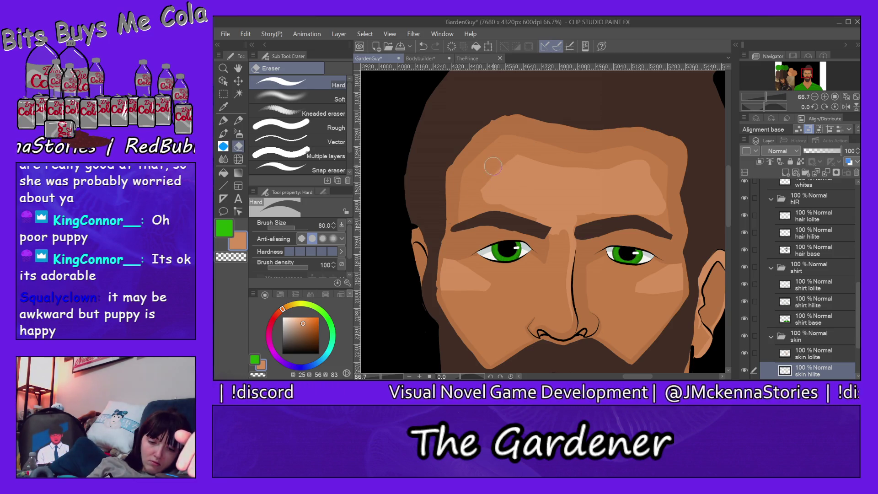
mouse_move(523, 152)
mouse_down()
mouse_move(503, 187)
mouse_move(526, 178)
mouse_move(519, 207)
mouse_move(524, 213)
mouse_move(533, 201)
mouse_move(554, 237)
mouse_move(554, 192)
mouse_move(556, 261)
mouse_move(564, 195)
mouse_move(563, 220)
mouse_move(588, 224)
mouse_move(567, 169)
mouse_move(597, 196)
mouse_move(613, 197)
mouse_move(641, 174)
mouse_move(659, 207)
mouse_up()
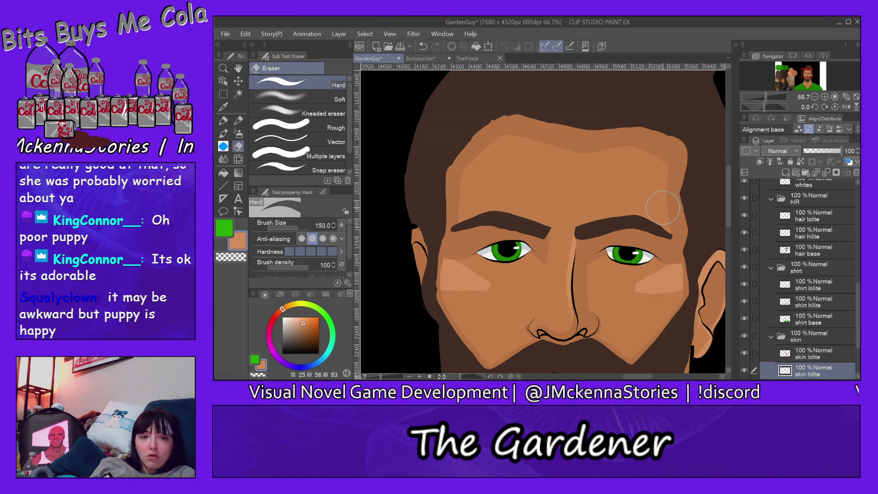
key(ctrl+0)
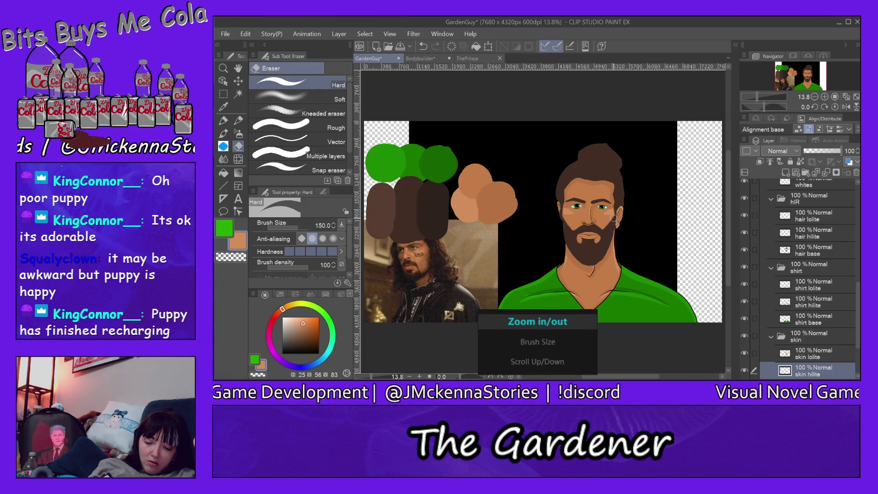
Step: Sample the dark brown hair colour, use the Milli pen at size 80 on hair lolite, and view the reference
scroll(615, 219, up, 3)
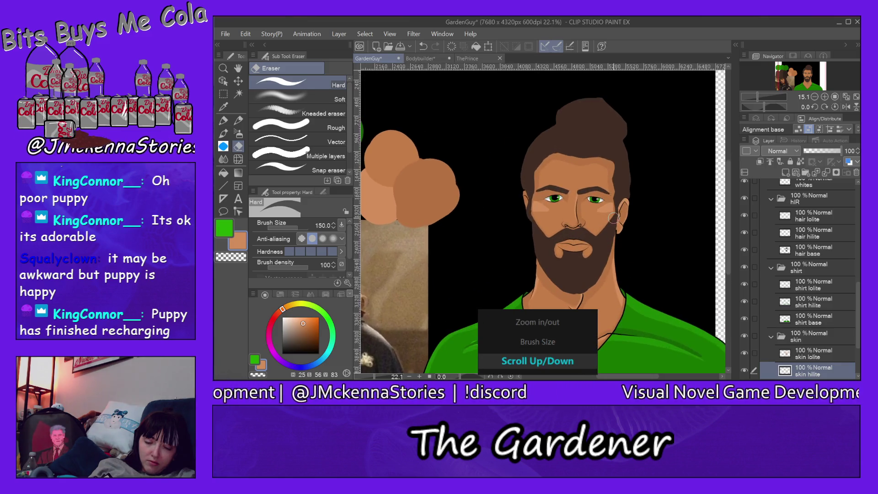
scroll(614, 219, up, 1)
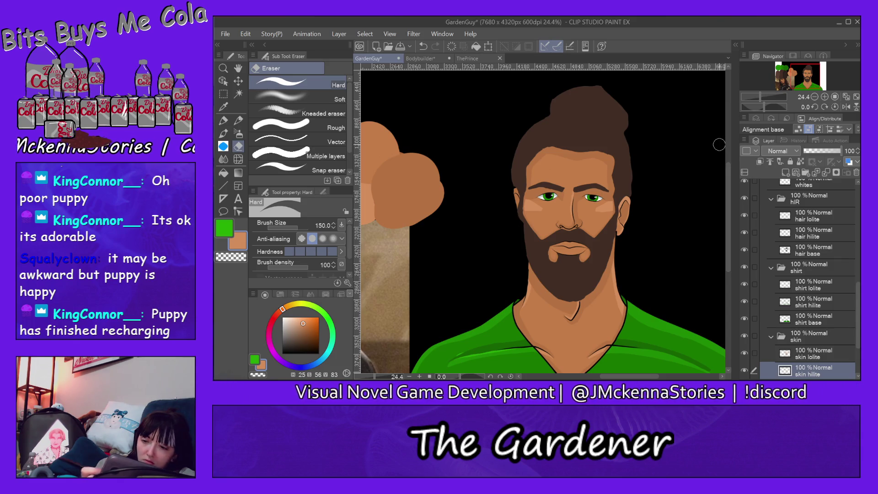
alt+click(596, 118)
ctrl+shift+click(597, 110)
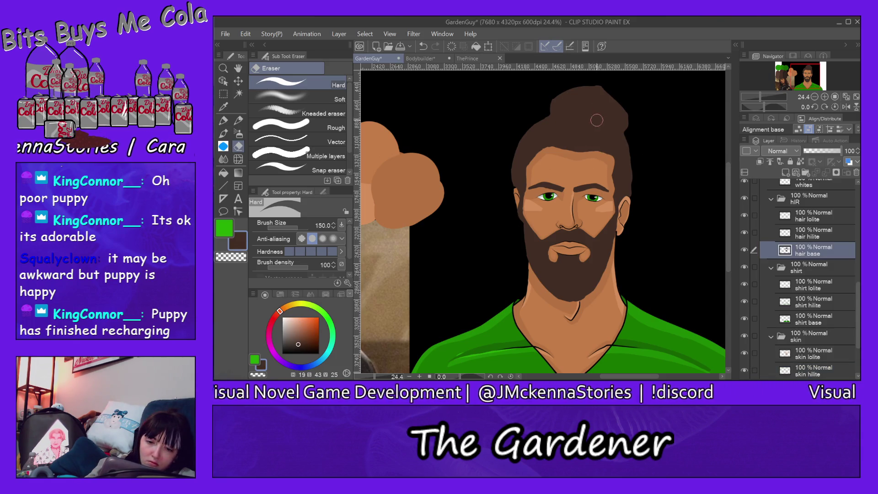
key(p)
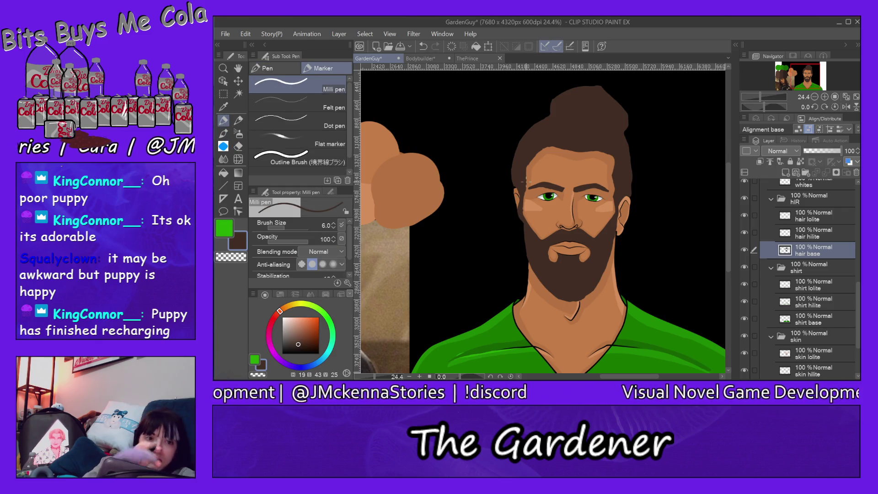
scroll(524, 201, up, 3)
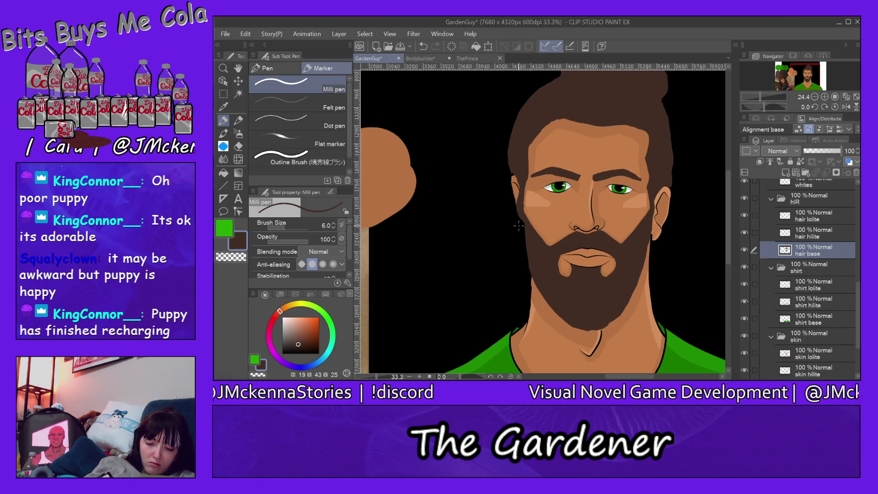
scroll(522, 223, up, 7)
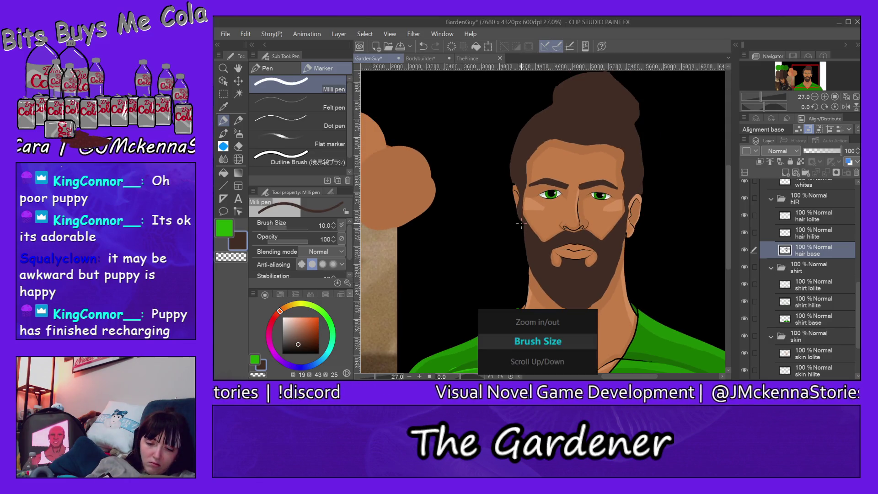
scroll(522, 224, up, 10)
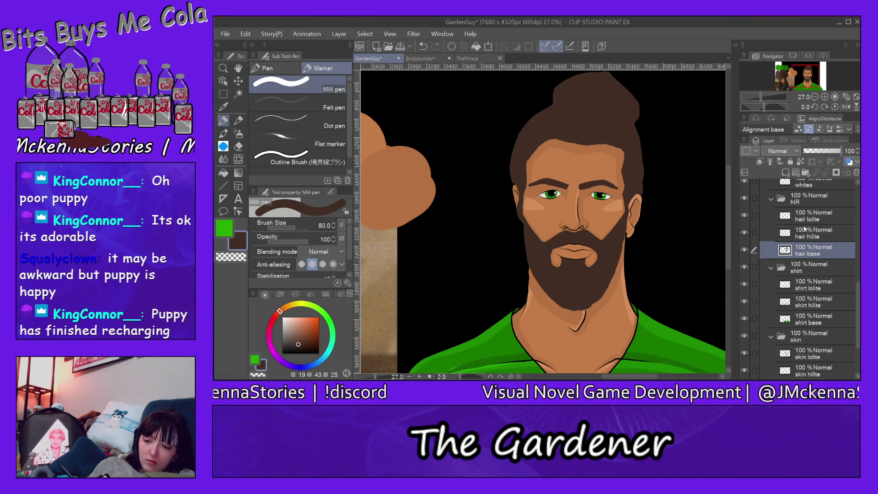
click(815, 215)
click(789, 76)
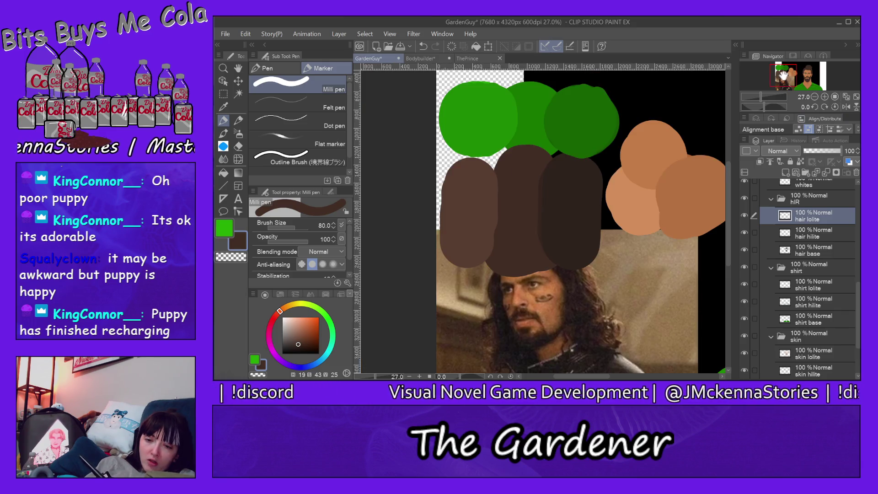
Step: Paint a dark strand down from the left sideburn and move hair lolite below hair base
click(809, 80)
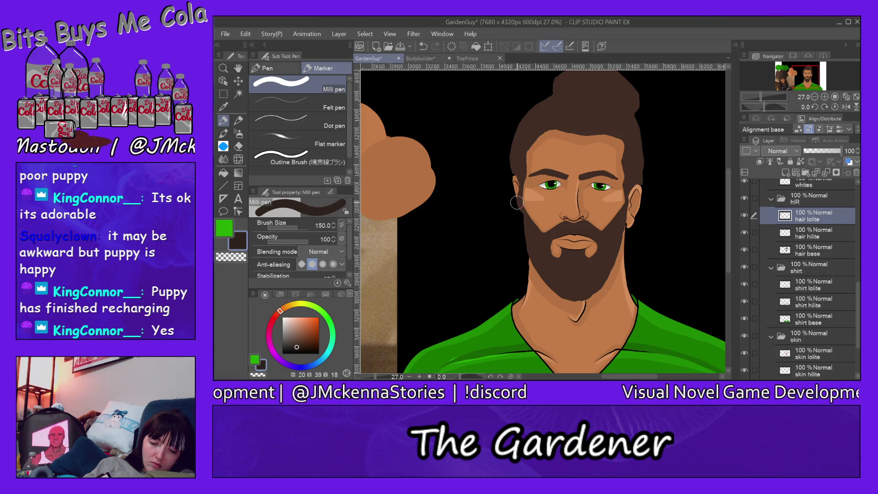
drag(519, 203, 500, 275)
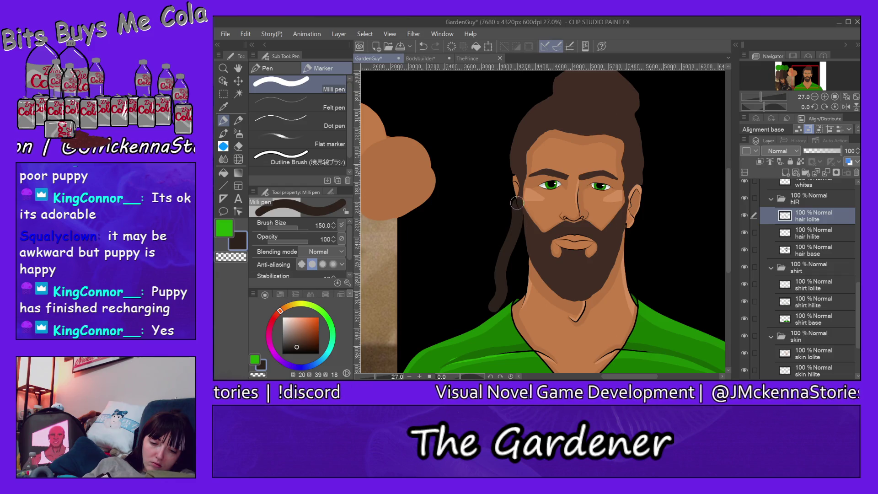
mouse_move(495, 288)
mouse_down()
mouse_move(485, 317)
mouse_move(526, 293)
mouse_up()
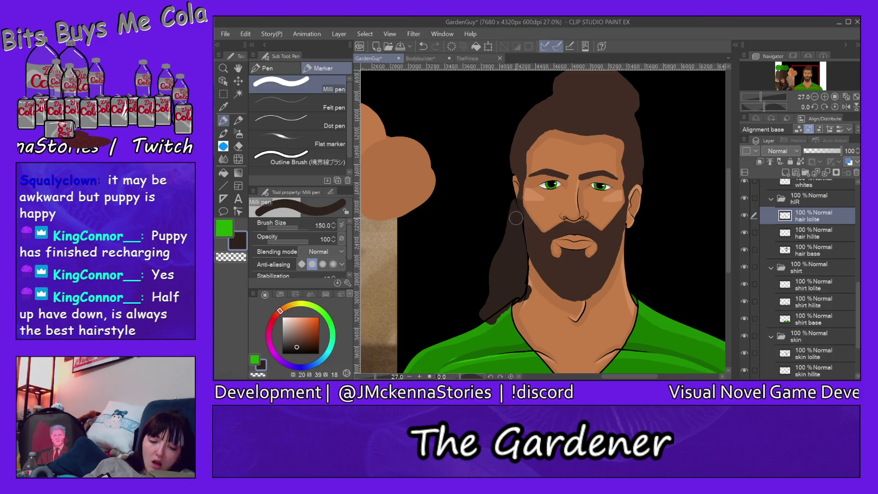
drag(817, 220, 819, 252)
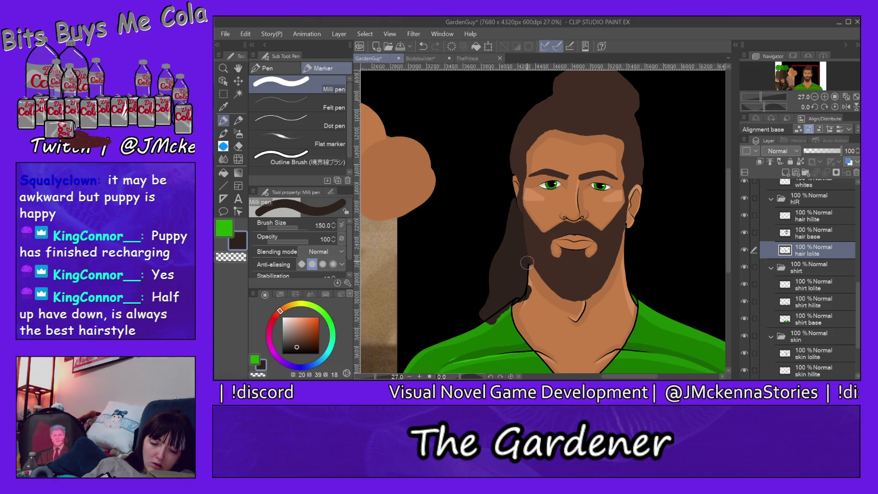
Step: Extend the left hair beside the neck and paint the right strand from the ear down to the neck
drag(527, 260, 526, 293)
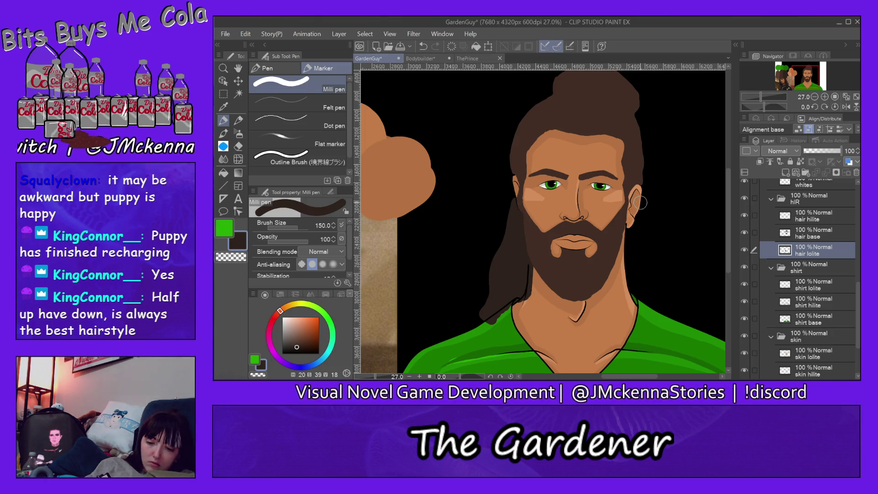
drag(640, 211, 650, 266)
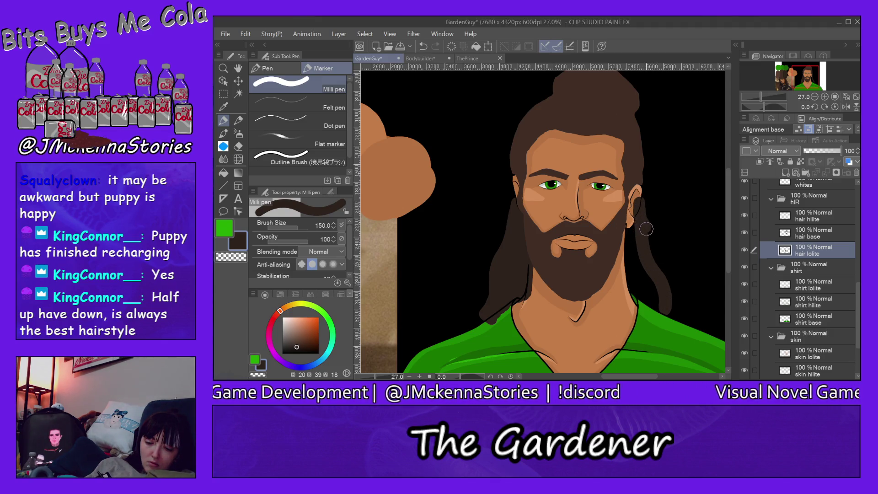
drag(651, 253, 667, 311)
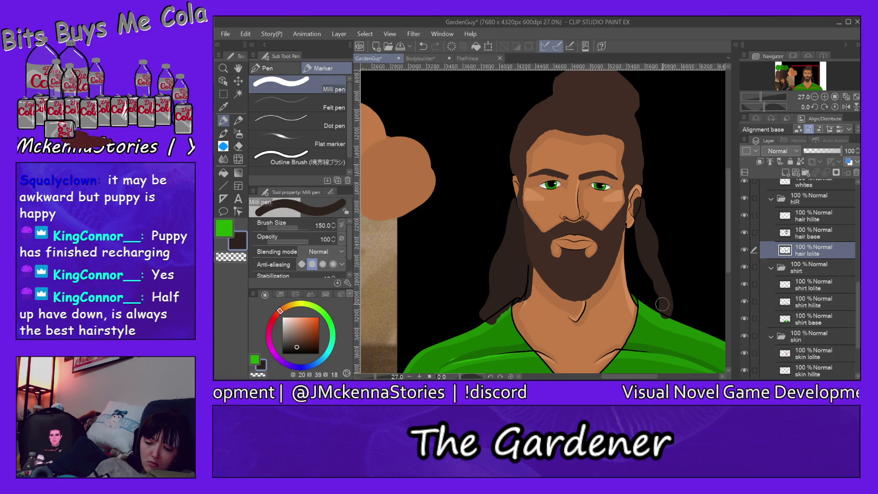
mouse_move(631, 224)
mouse_down()
mouse_move(641, 295)
mouse_move(653, 285)
mouse_move(670, 320)
mouse_up()
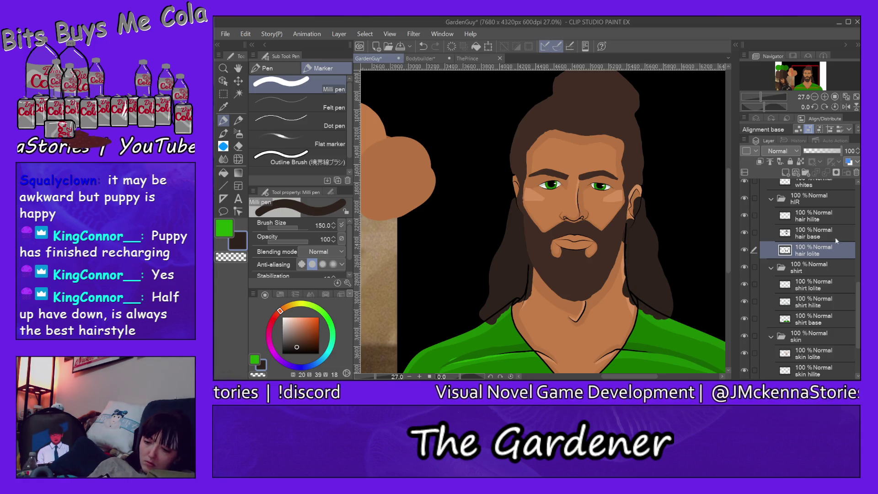
scroll(857, 294, down, 1)
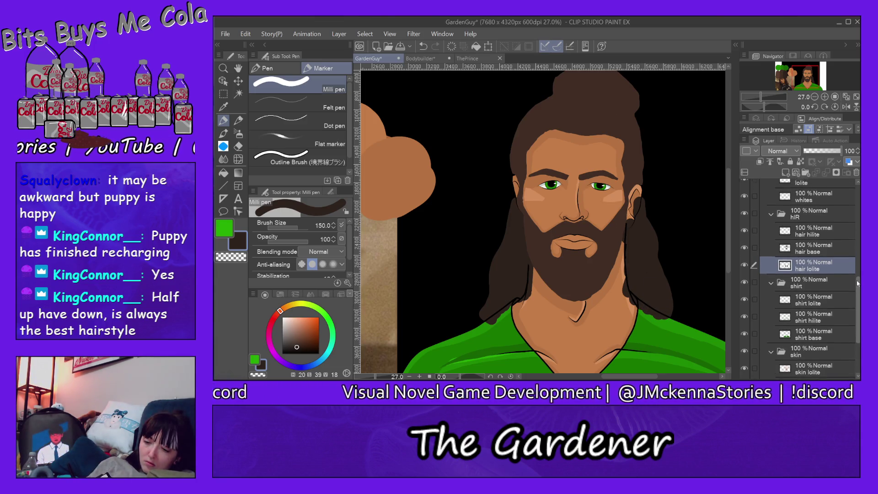
Step: Collapse the shirt and skin folders, move hair lolite below them, and put it in new Folder 1
scroll(858, 295, down, 2)
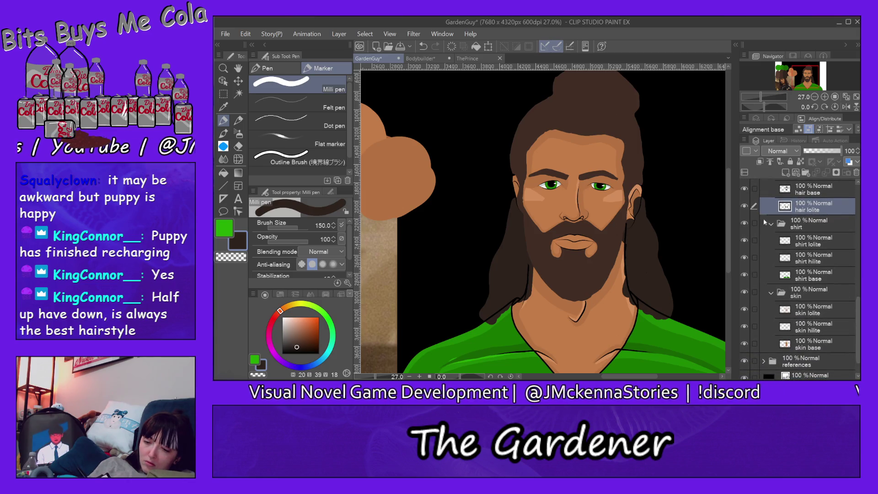
click(772, 224)
click(773, 266)
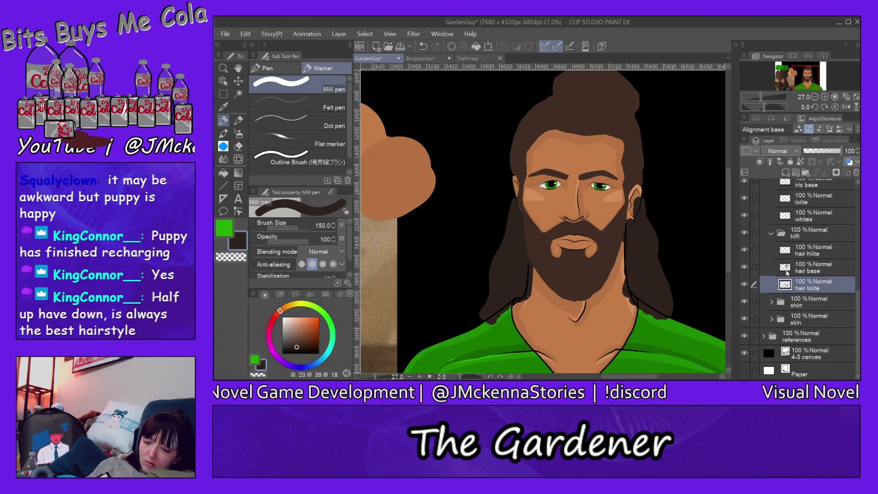
drag(818, 288, 824, 324)
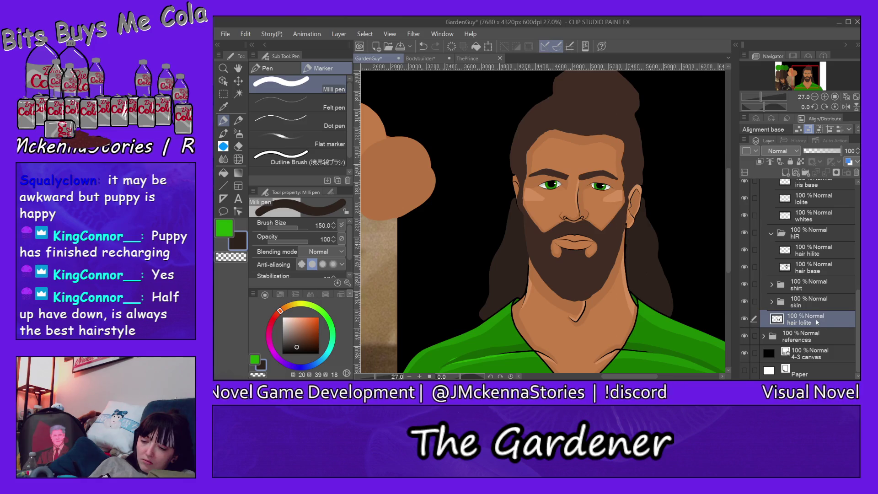
click(807, 173)
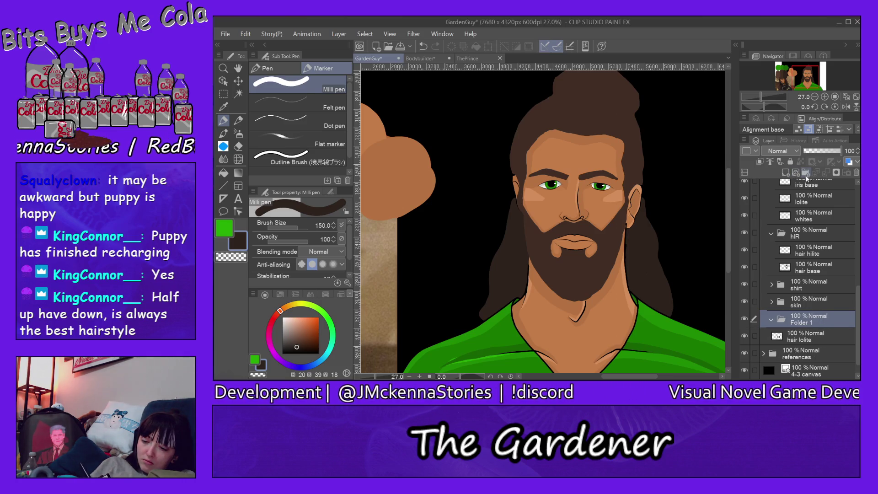
double_click(807, 321)
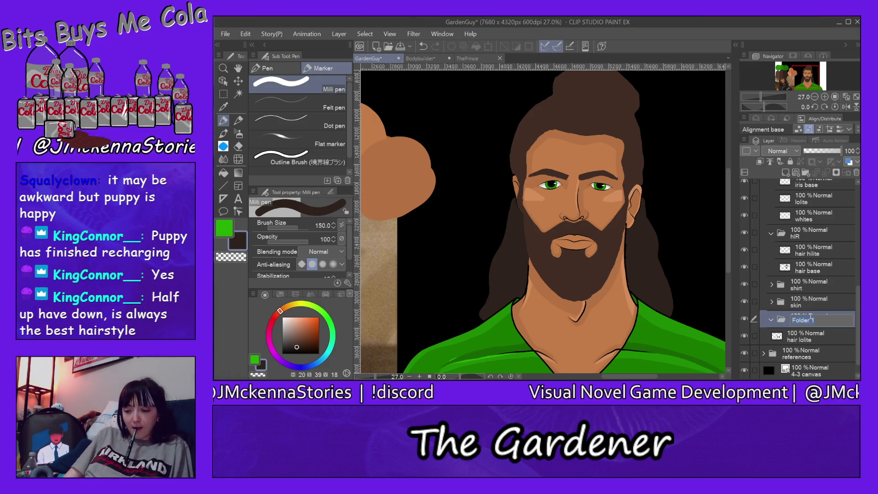
Step: Rename Folder 1 to 'hair down' and the hair lolite layer to 'hd lolite'
text(hai)
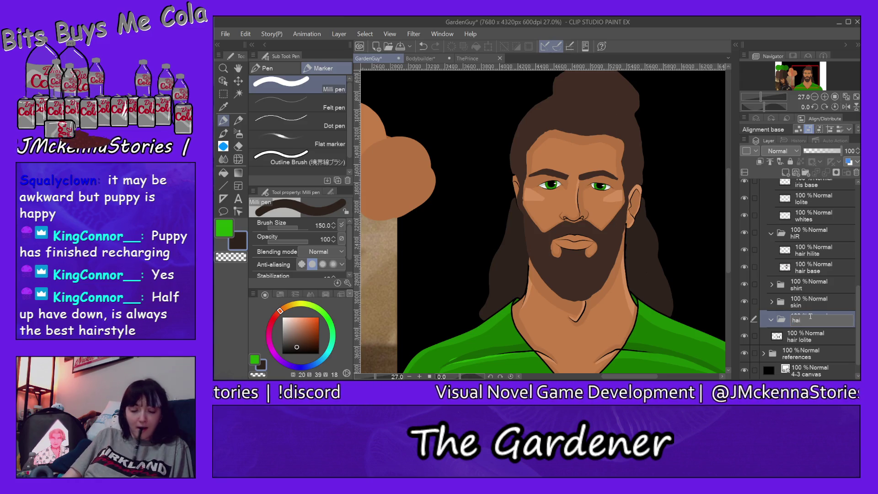
text(r down)
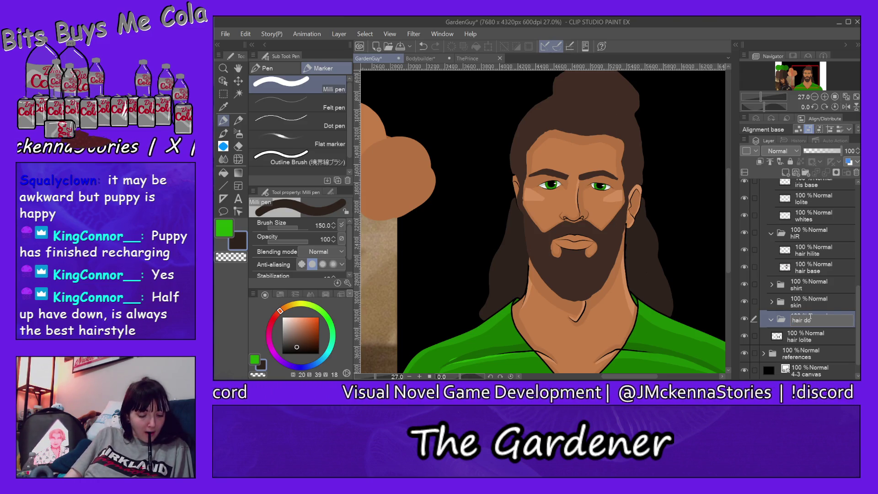
key(Return)
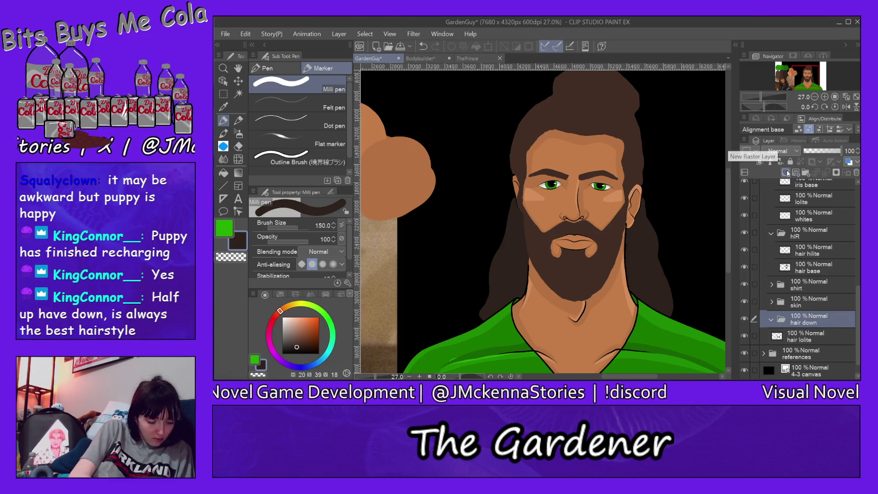
double_click(810, 337)
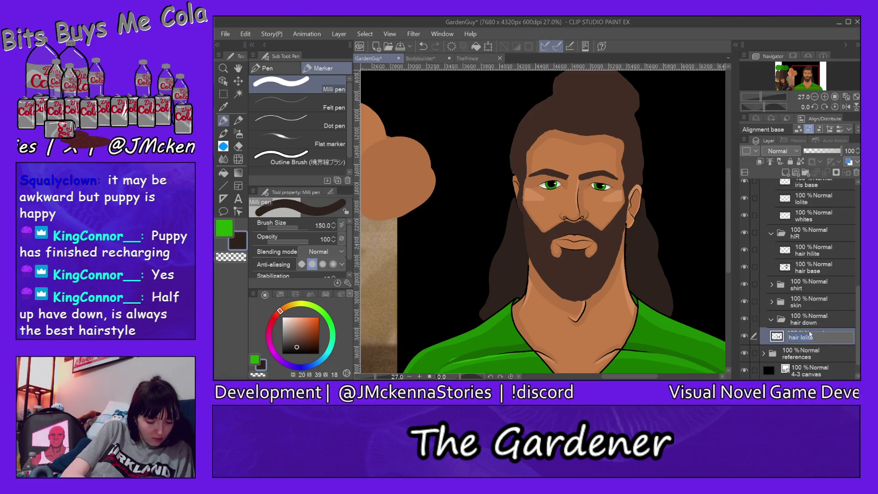
text(hd lolite)
key(Return)
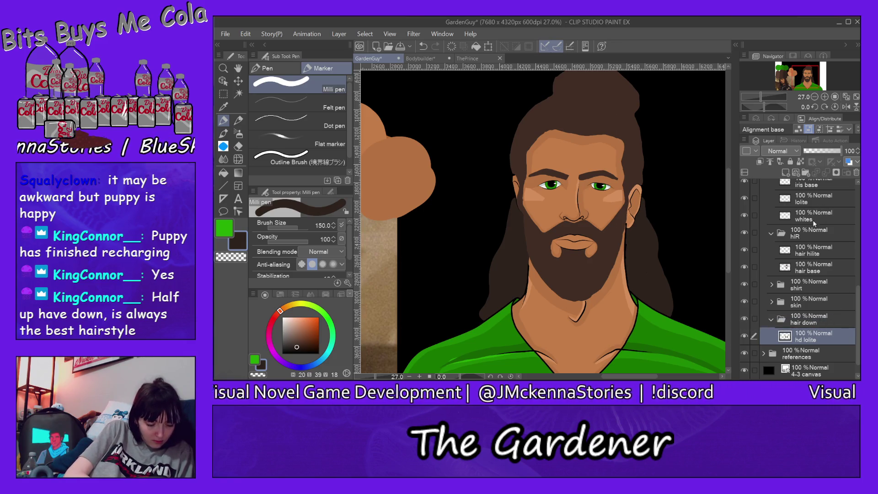
click(824, 248)
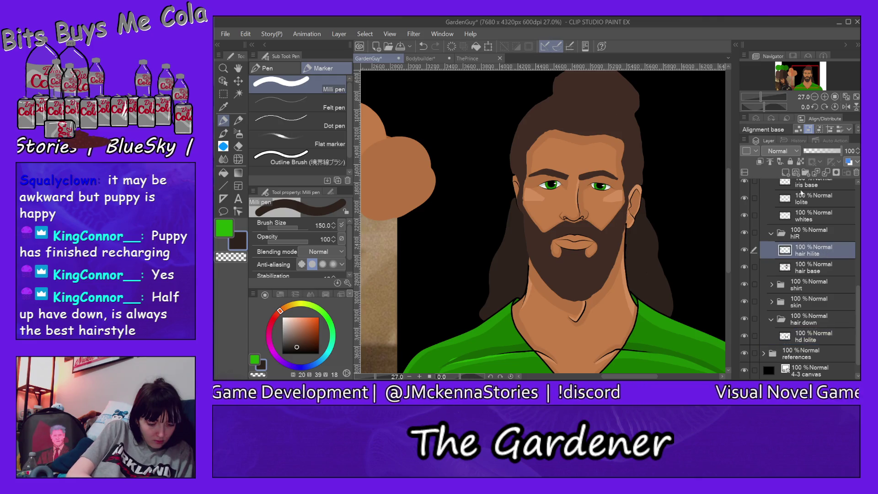
Step: Add a new layer named 'lolite' above hair hilite in the hIR folder, then collapse hIR
click(786, 173)
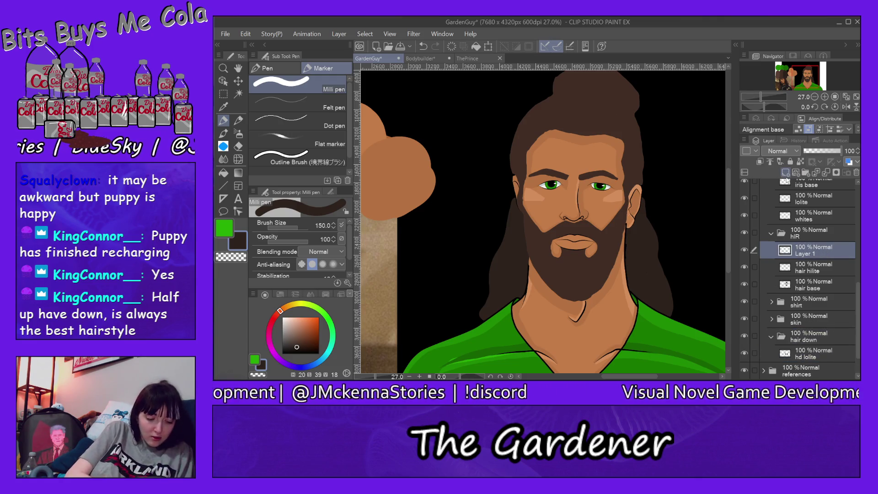
key(o)
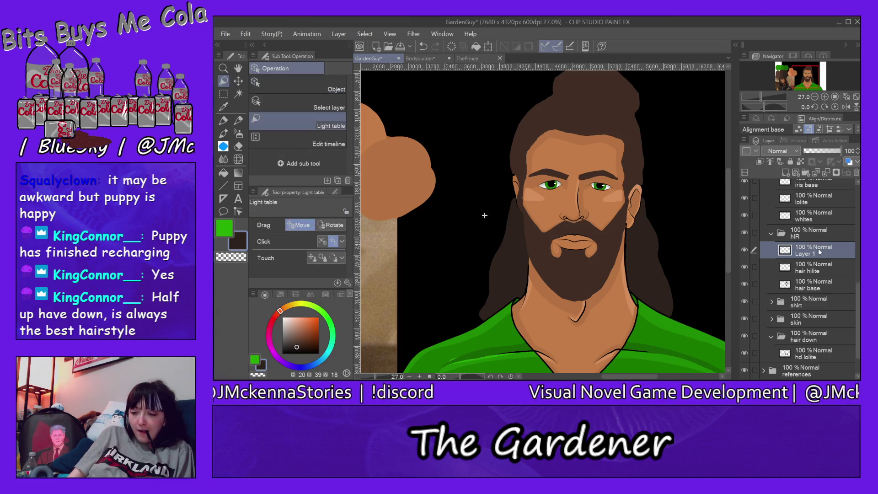
key(e)
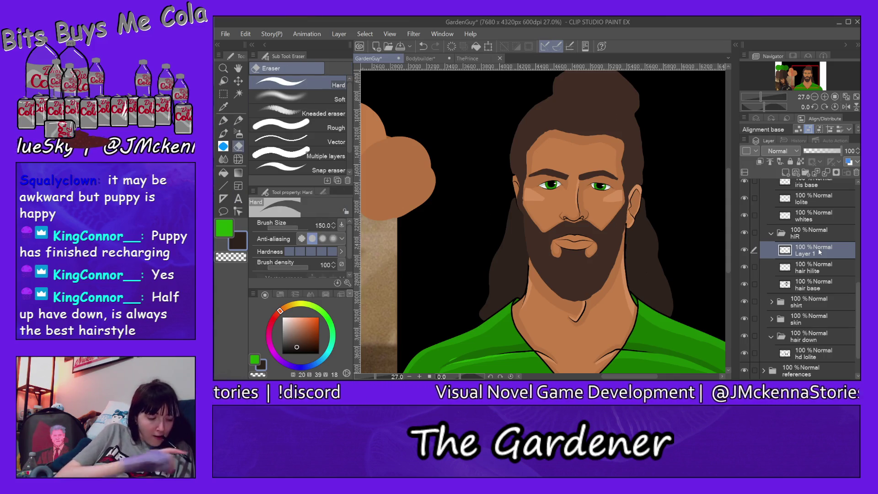
double_click(809, 251)
text(lolite)
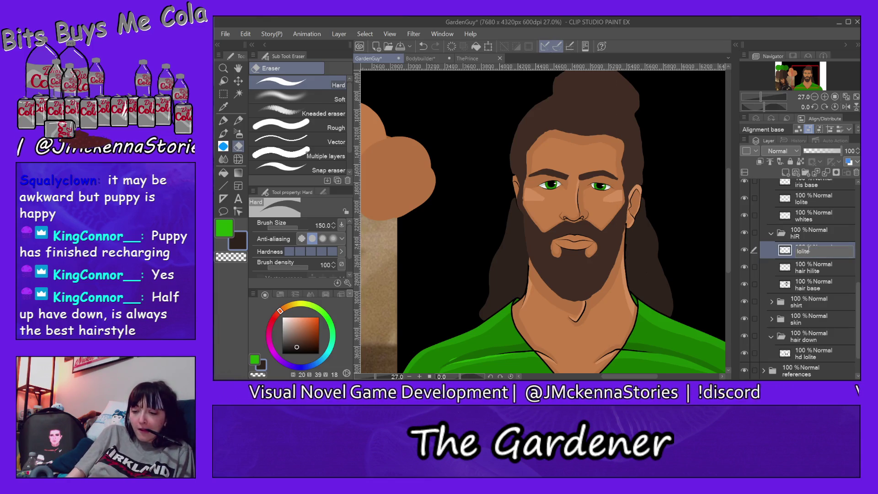
click(772, 234)
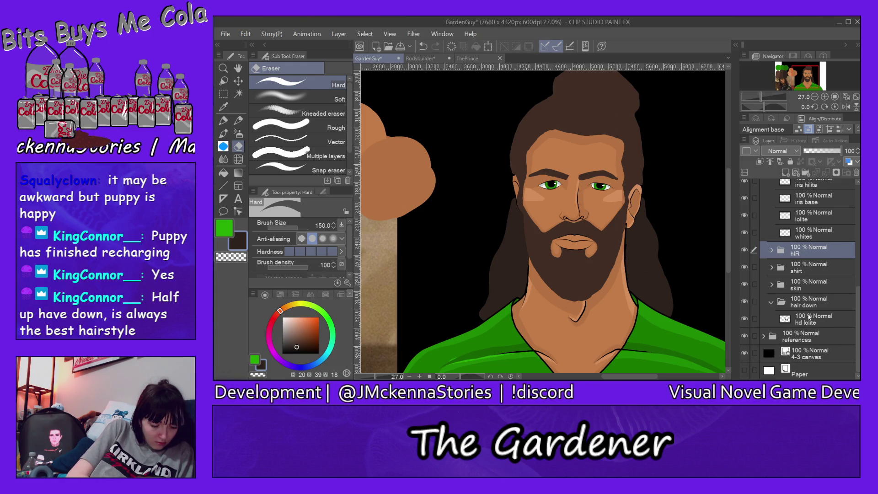
Step: Create the hd base layer and place it below hd lolite in the hair down folder
click(816, 320)
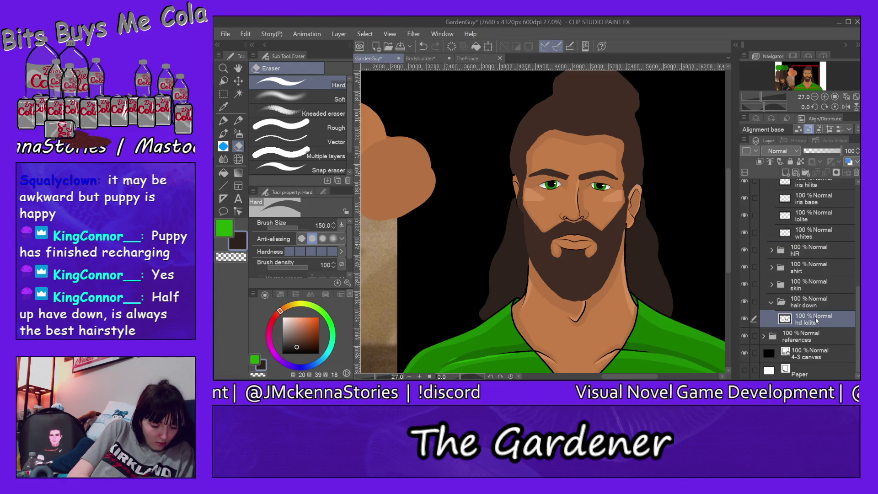
click(795, 173)
text(hd base)
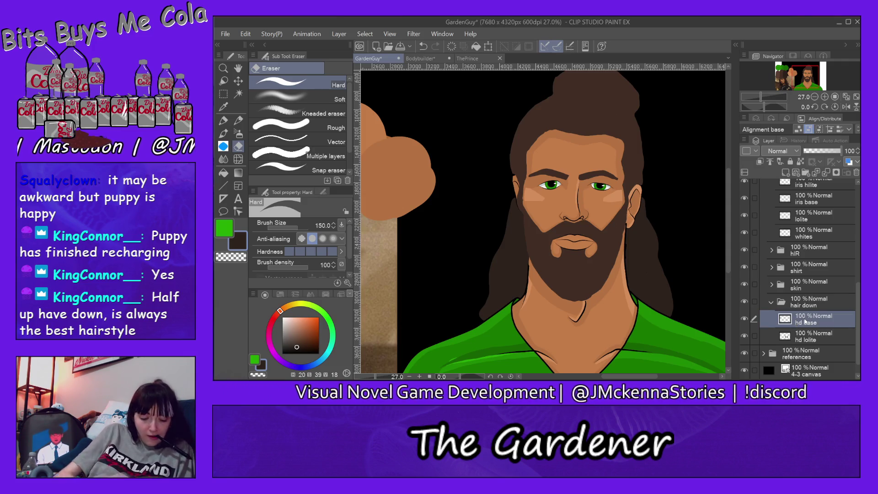
drag(819, 323, 822, 341)
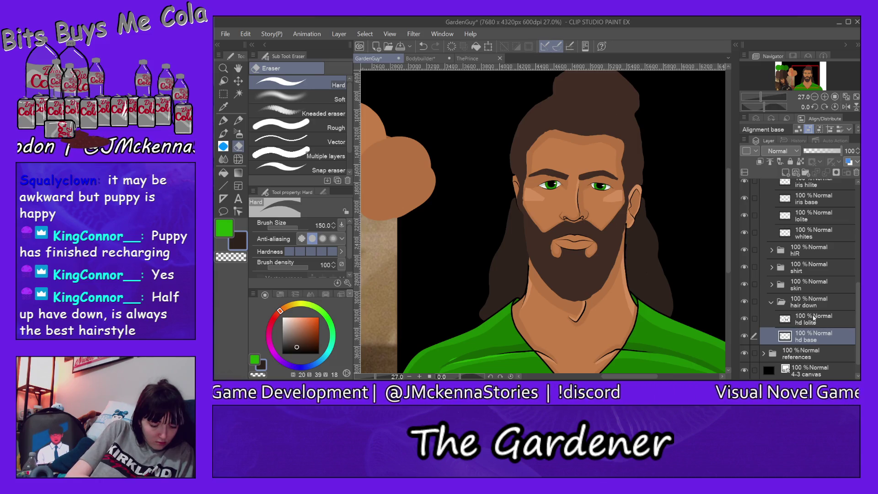
Step: Add an 'hd hilite' layer above hd base and hide the hd lolite layer
click(785, 172)
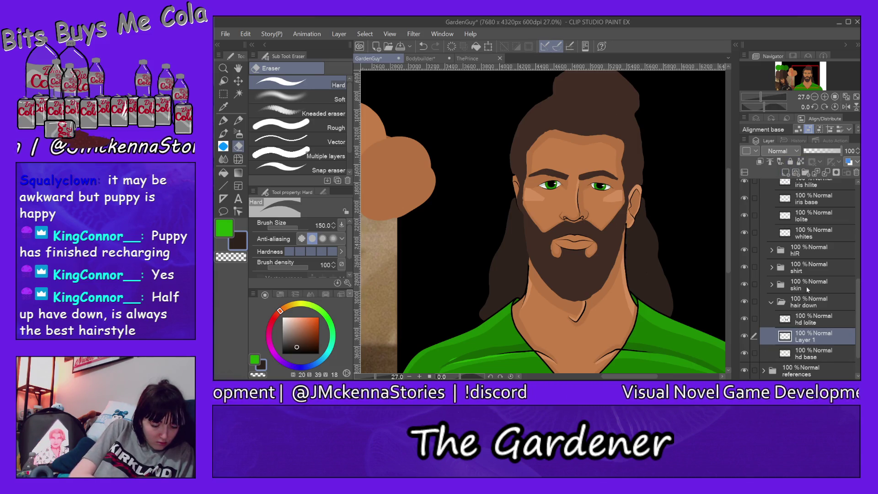
double_click(810, 340)
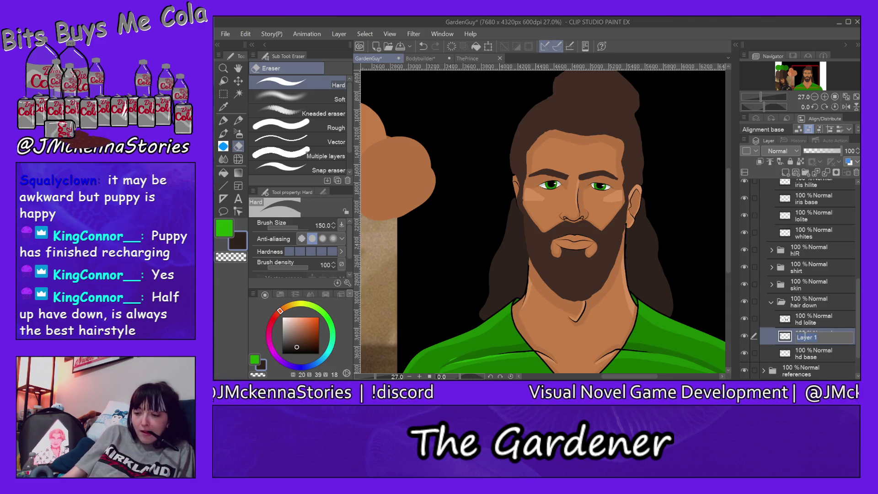
text(hd hilte)
key(Return)
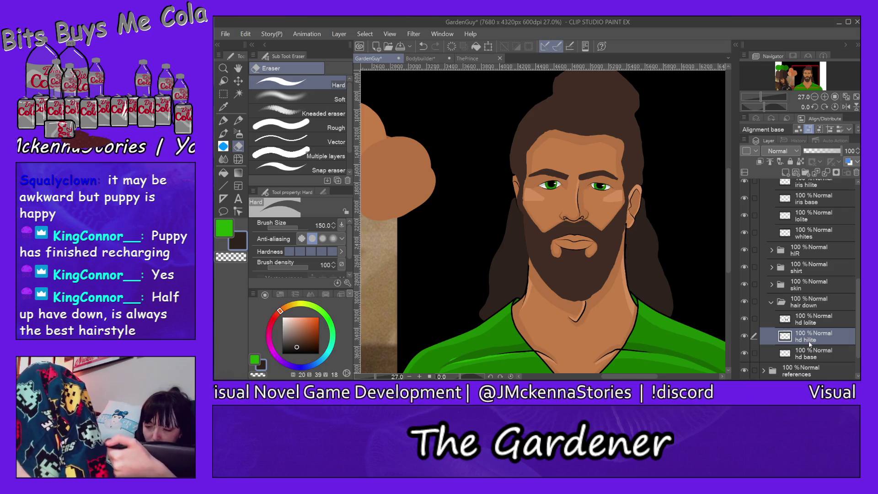
click(746, 319)
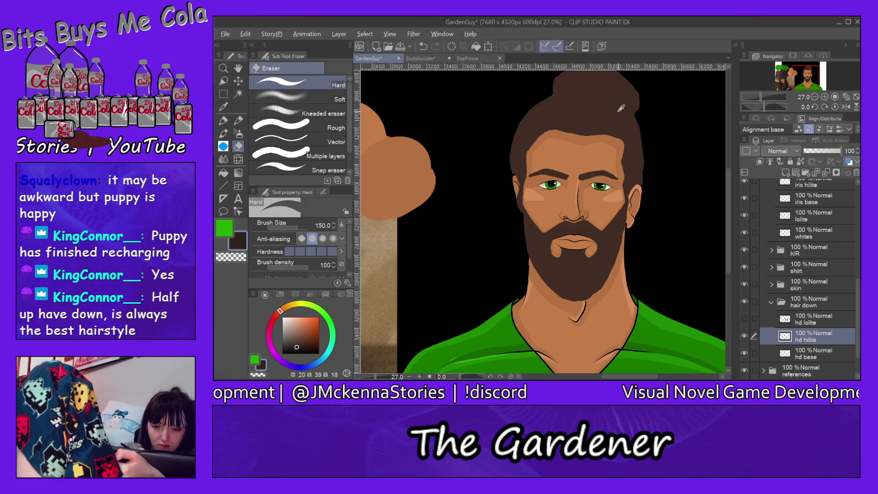
key(alt+bracketleft)
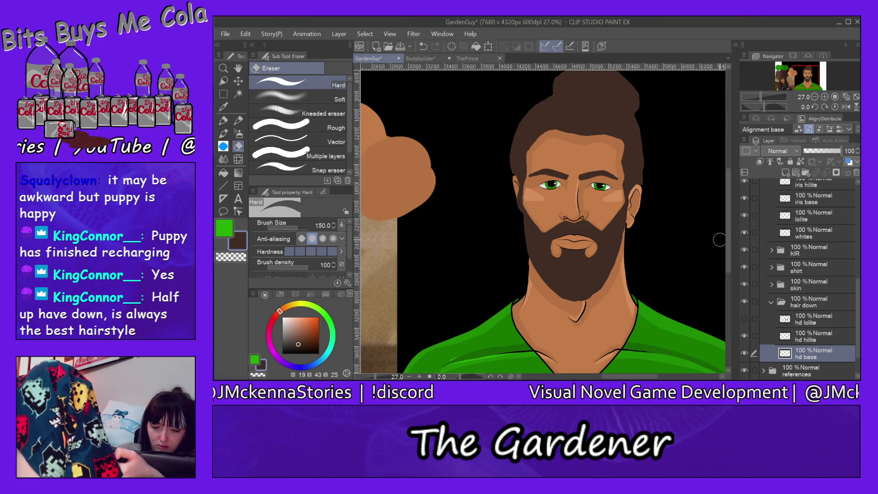
click(806, 323)
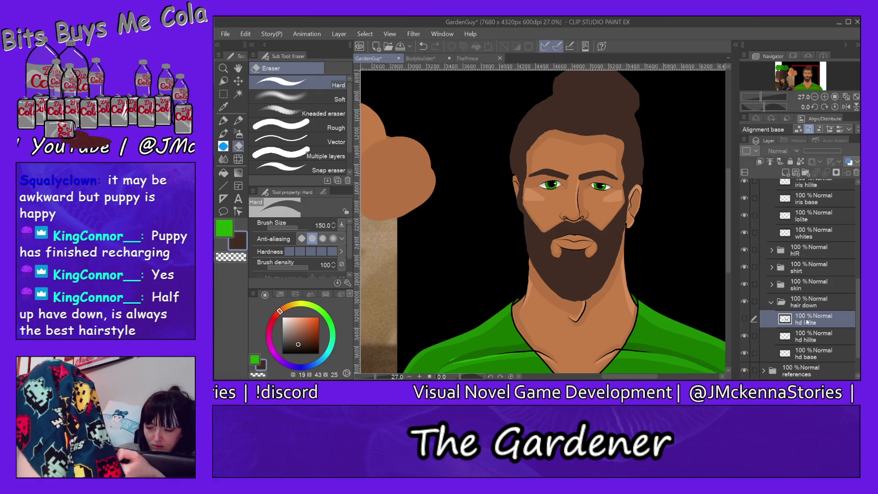
Step: Show hd lolite again, toggle its visibility off and on to compare, then return to the Milli pen
click(746, 320)
key(alt+bracketleft)
key(alt+bracketleft)
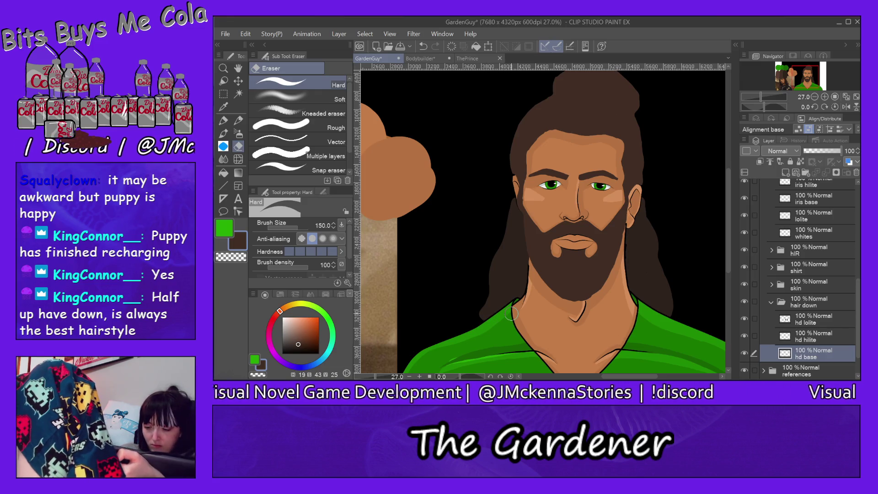
click(745, 318)
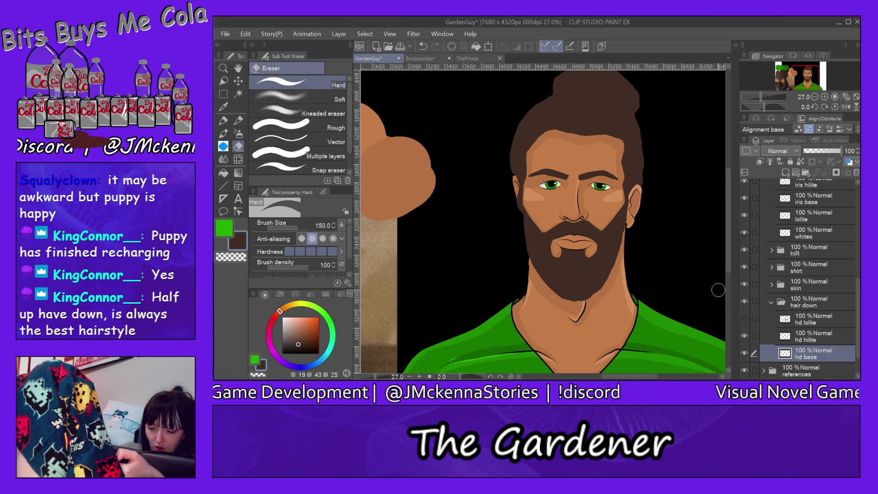
click(745, 319)
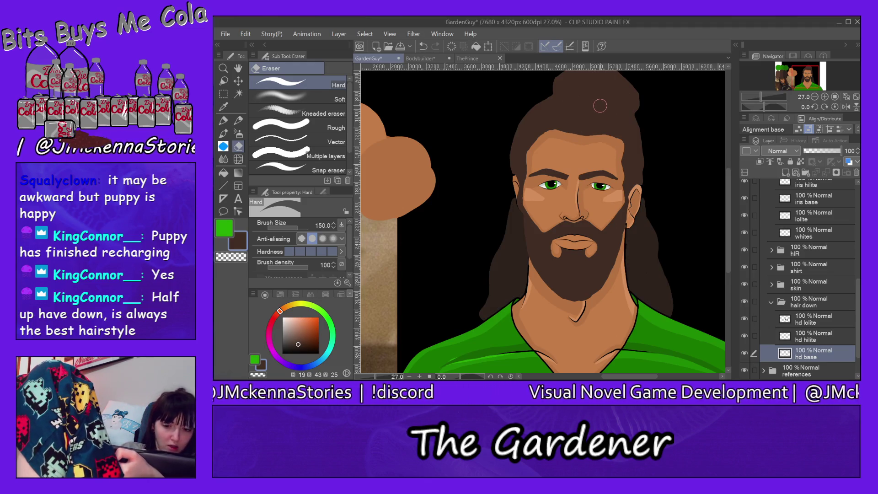
click(223, 121)
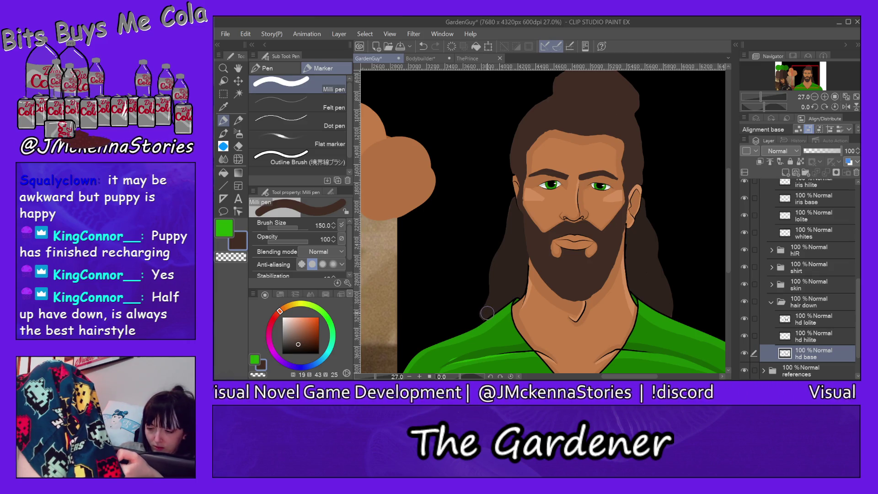
Step: With hd lolite hidden, draw a thin brown strand beside the beard on hd base, then show hd lolite again
click(743, 317)
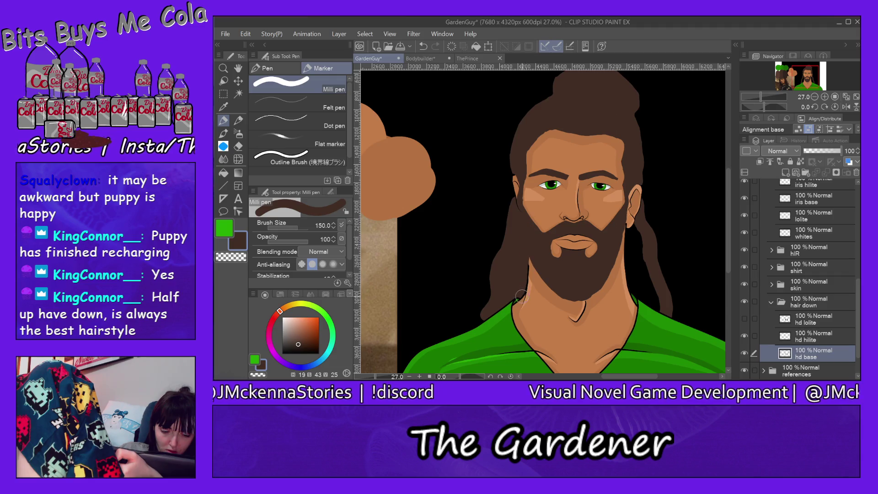
mouse_move(627, 212)
mouse_down()
mouse_move(634, 274)
mouse_move(631, 267)
mouse_move(645, 302)
mouse_move(633, 220)
mouse_up()
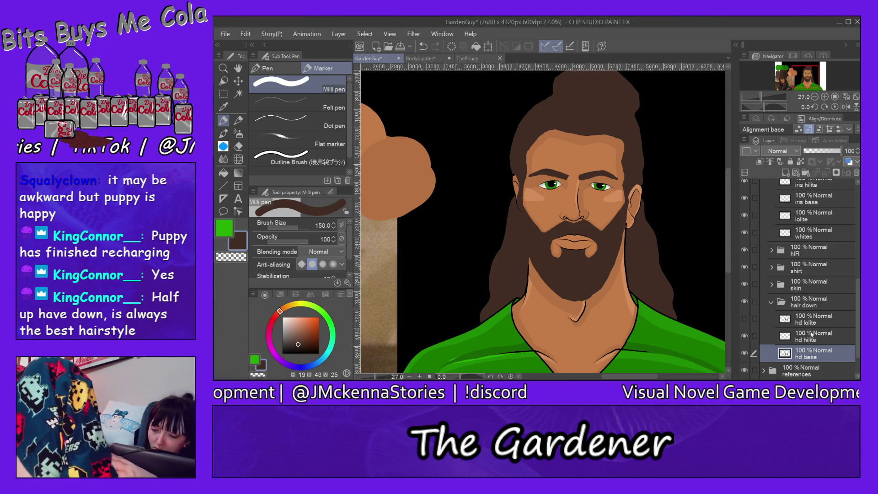
click(746, 319)
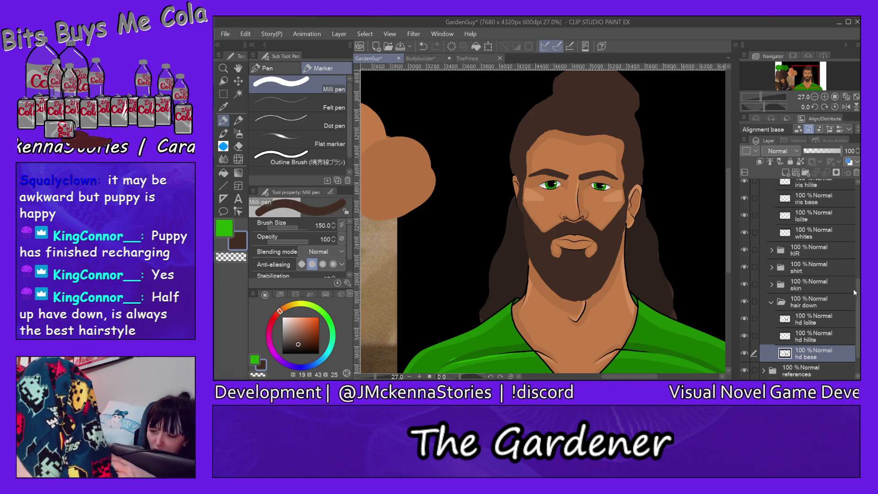
scroll(854, 292, up, 3)
Step: Collapse the eyes and hair down folders, expand hIR and select the hair hilite layer
click(771, 185)
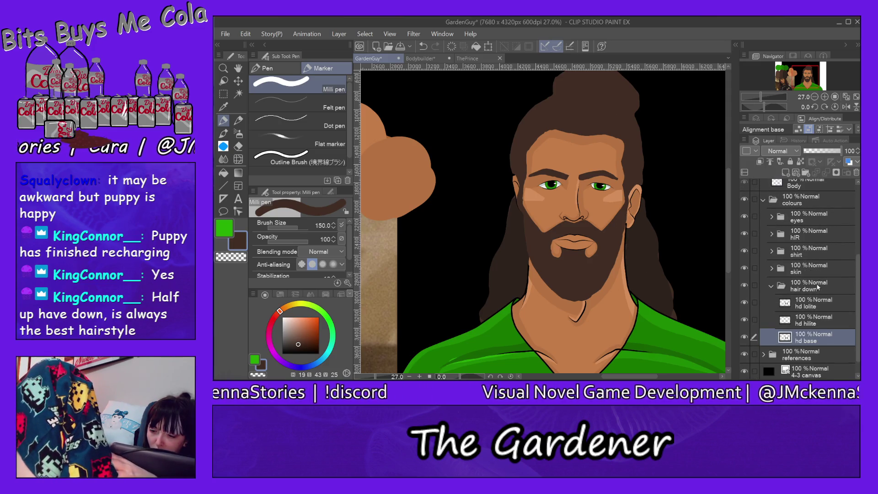
click(771, 286)
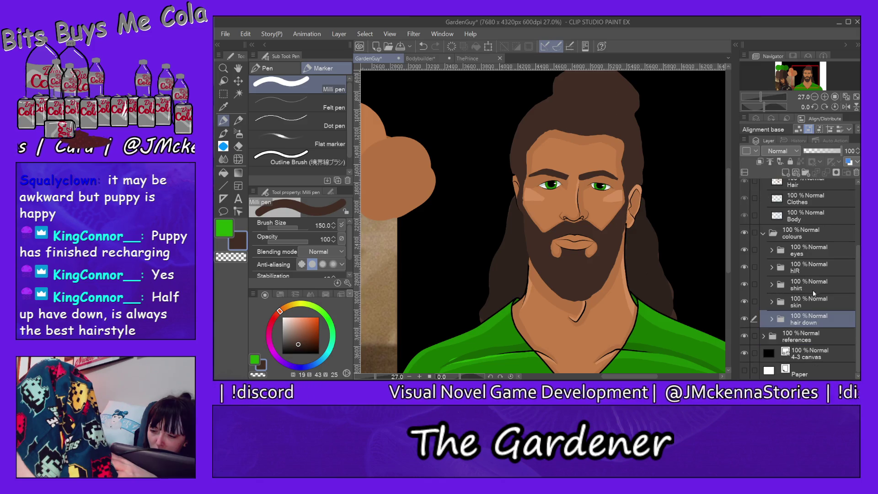
click(772, 268)
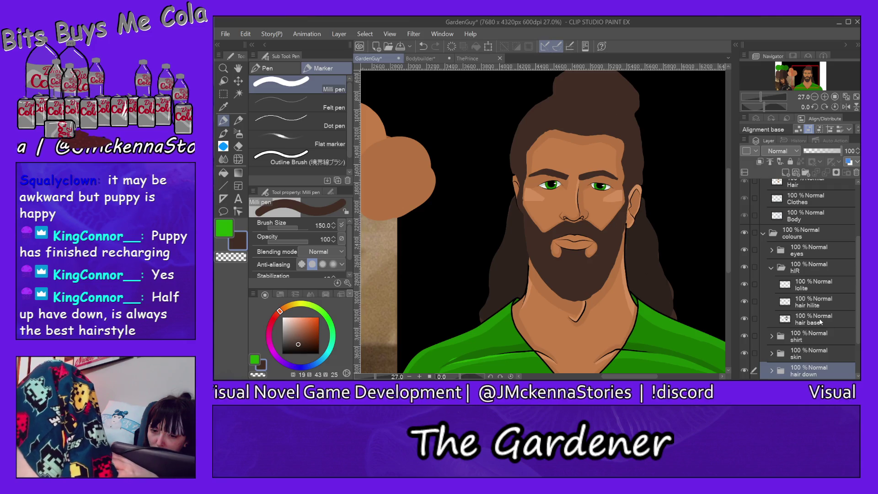
click(822, 303)
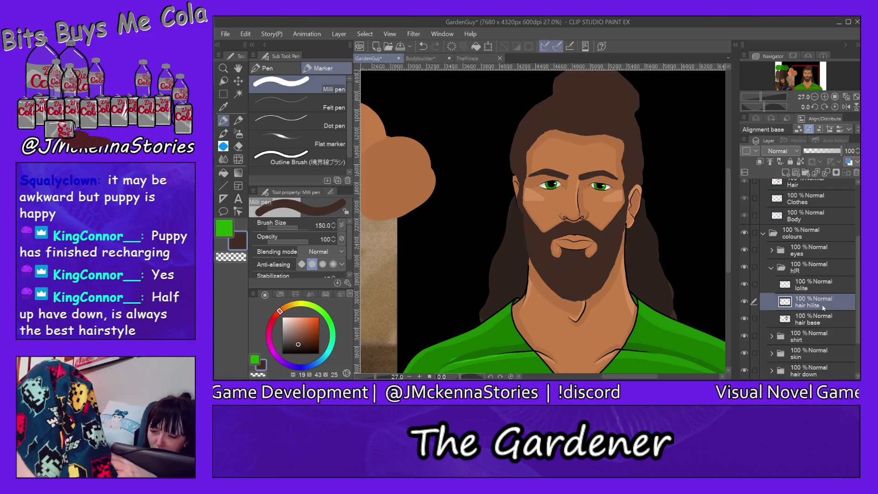
Step: Return the view to the face, shrink the Milli pen to about size 3, and zoom to 200%
click(783, 77)
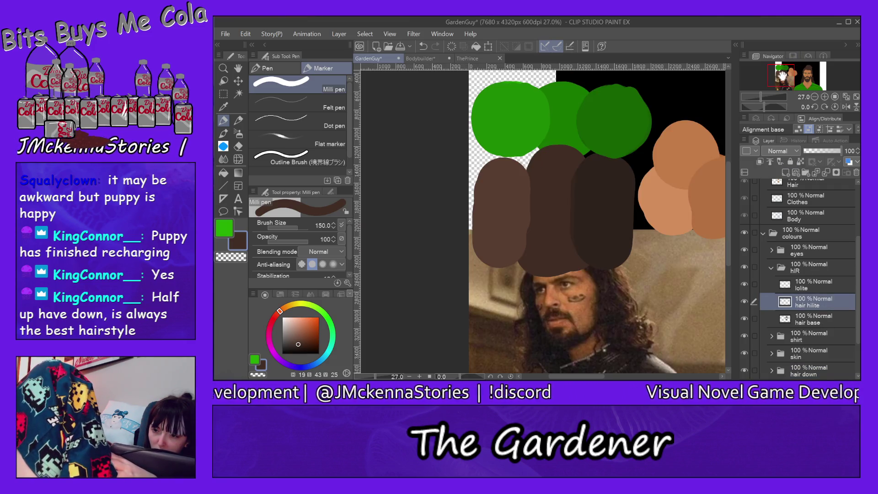
click(813, 79)
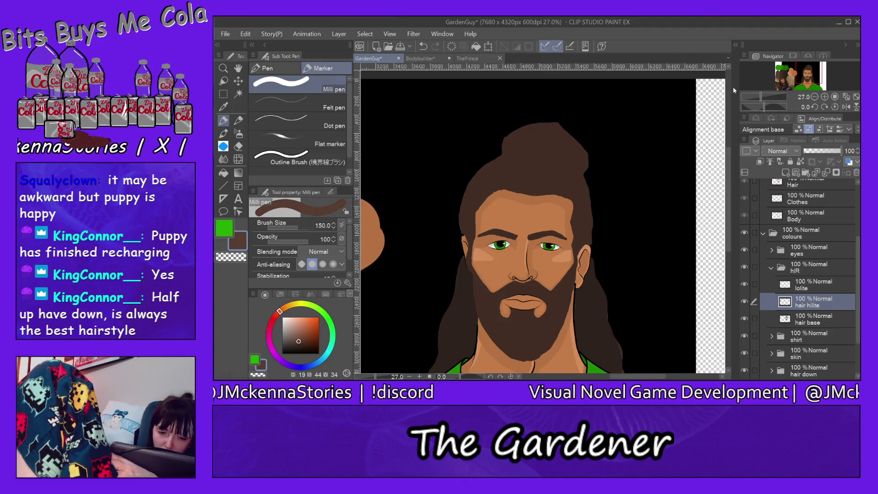
click(280, 227)
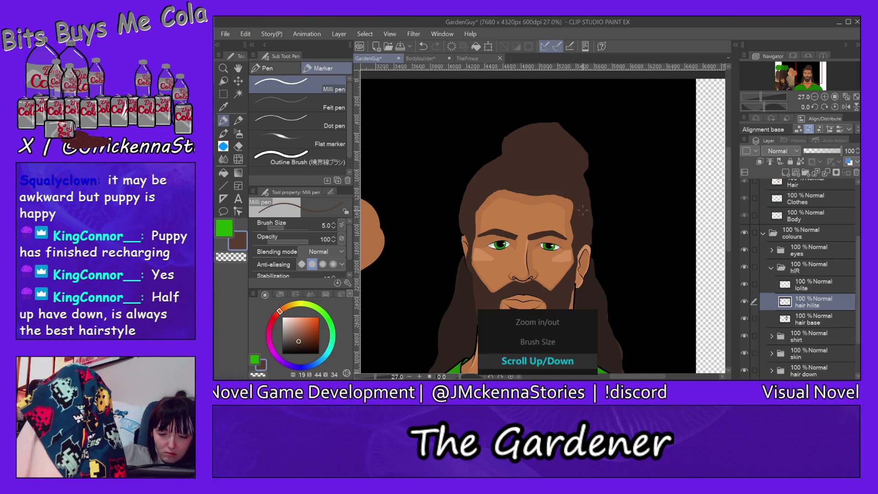
scroll(578, 220, up, 10)
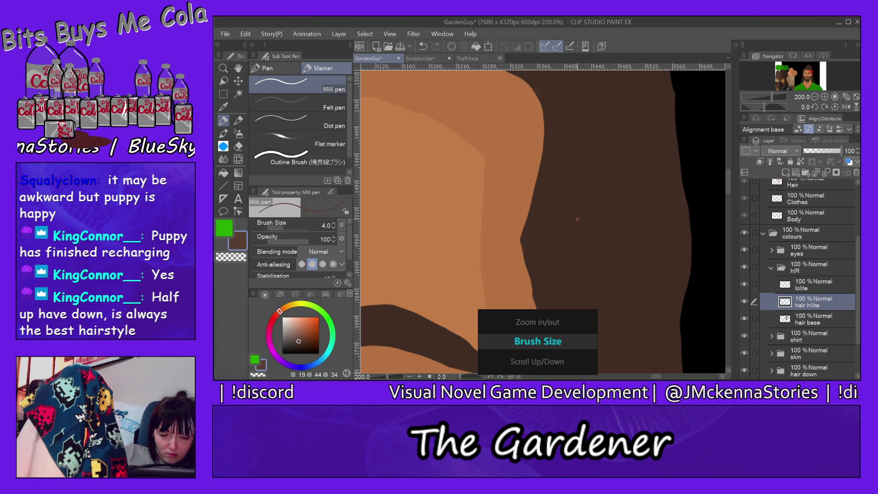
Step: Enlarge the pen slightly, undo the test highlight stroke, and zoom in on the right eye and ear
key(bracketright)
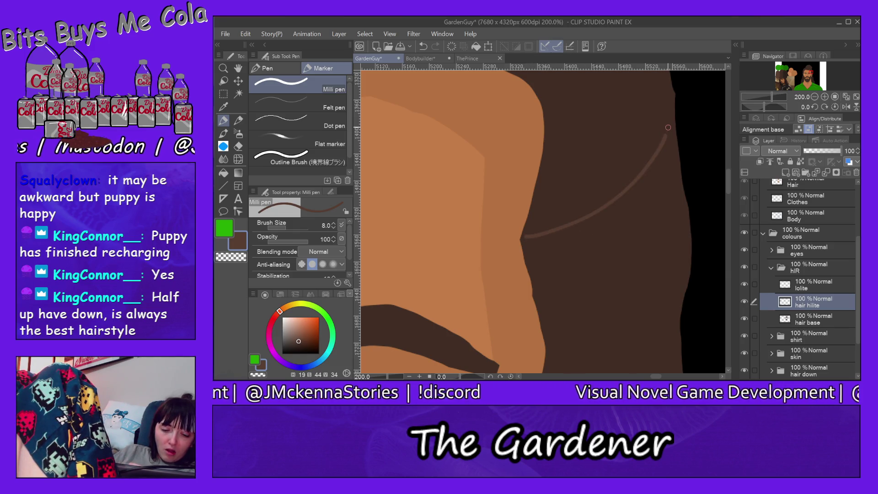
key(ctrl+z)
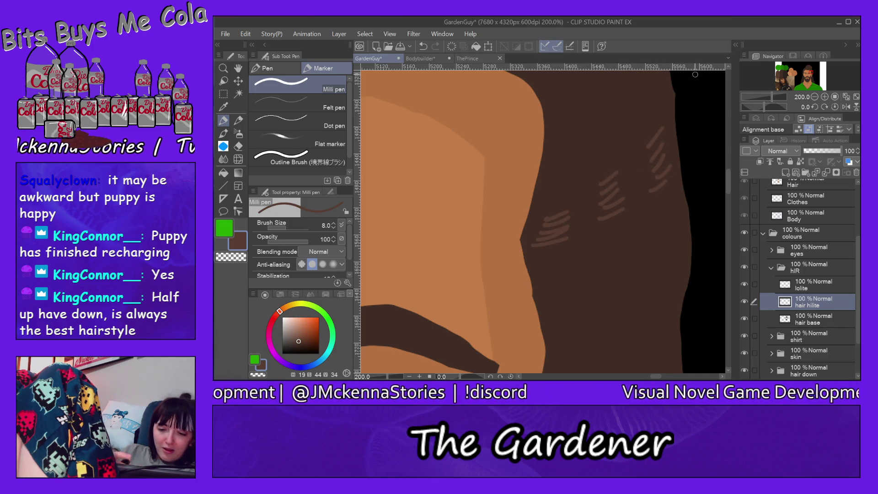
key(ctrl+0)
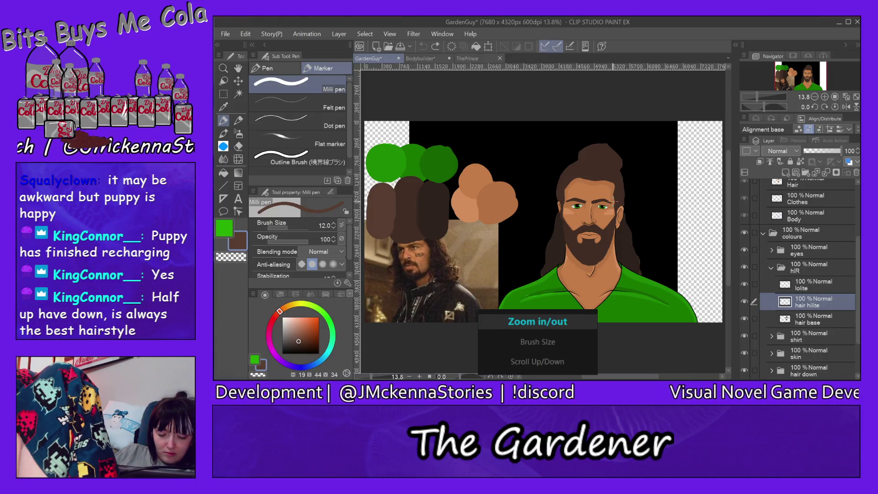
scroll(615, 202, up, 5)
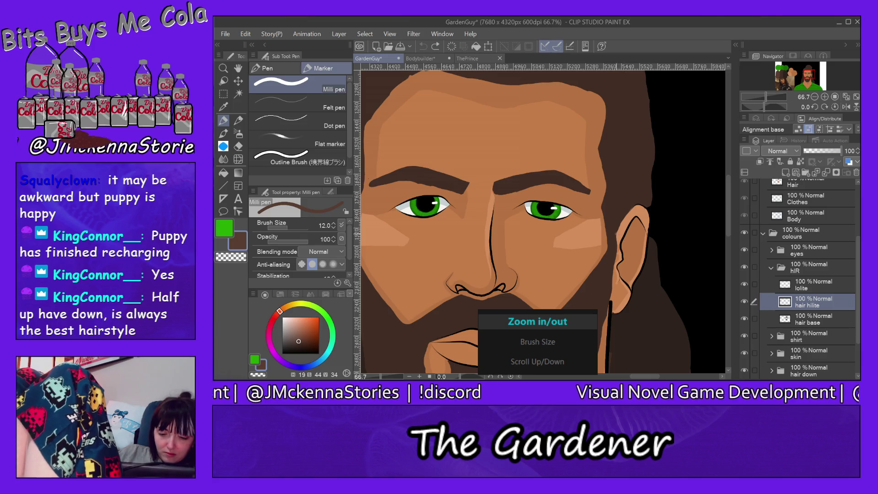
scroll(613, 238, up, 3)
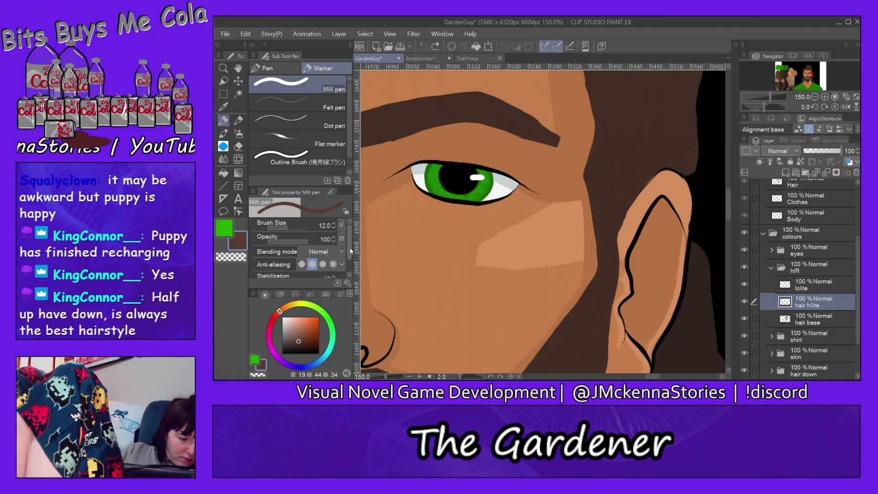
Step: Switch to the Pen's For effect line sub tool and untick Starting under Starting and ending
drag(349, 248, 347, 265)
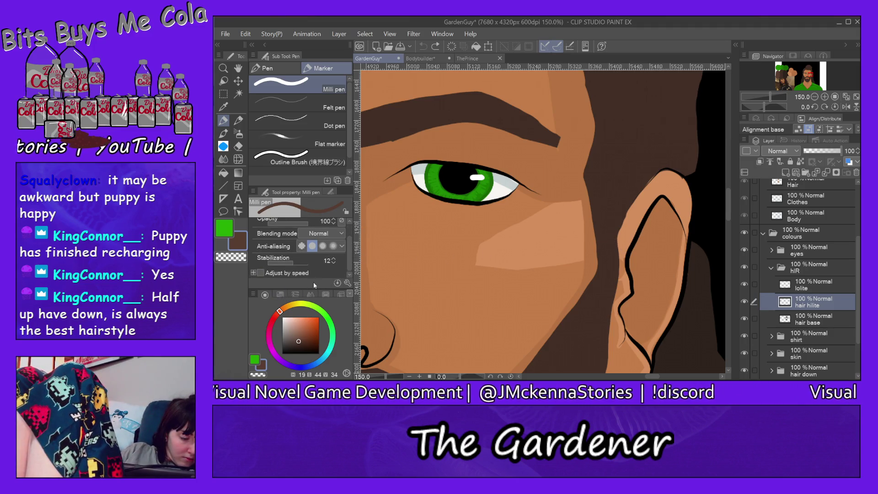
scroll(350, 248, up, 2)
click(279, 68)
key(ctrl+plus)
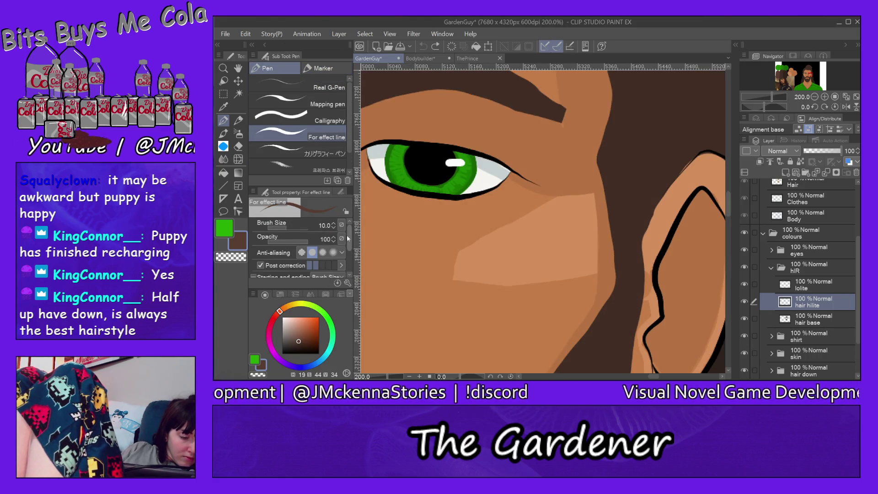
drag(350, 245, 350, 262)
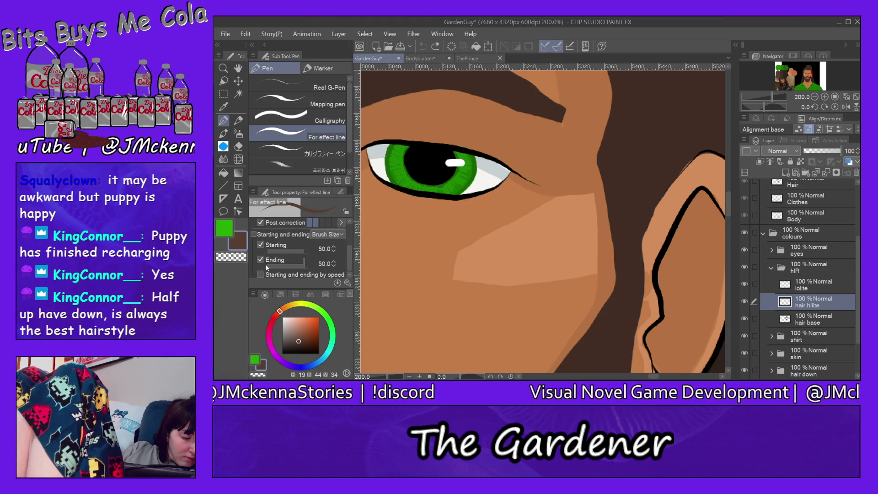
click(261, 245)
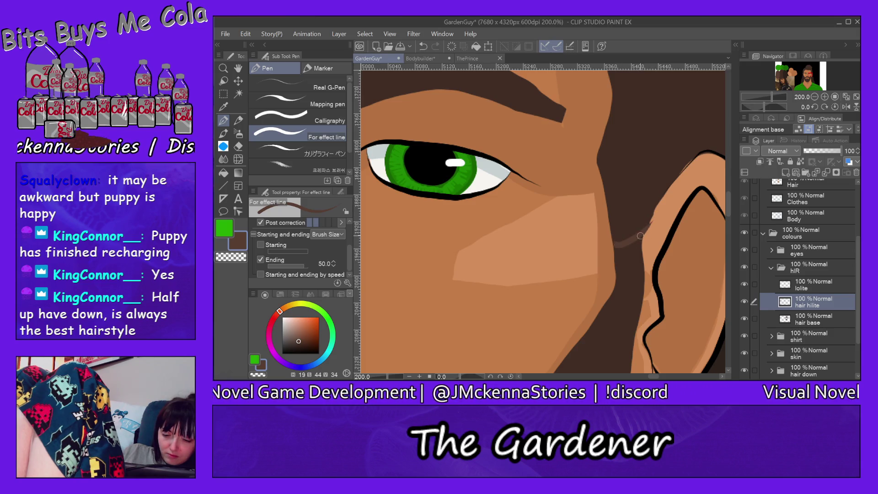
Step: Draw thin highlight strands in the hair just in front of the ear, redoing them until one stays
drag(620, 242, 659, 198)
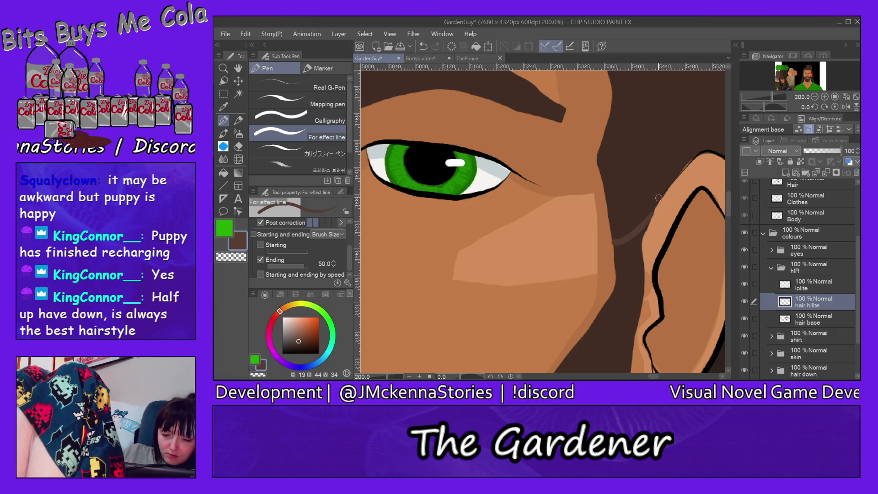
drag(616, 236, 642, 210)
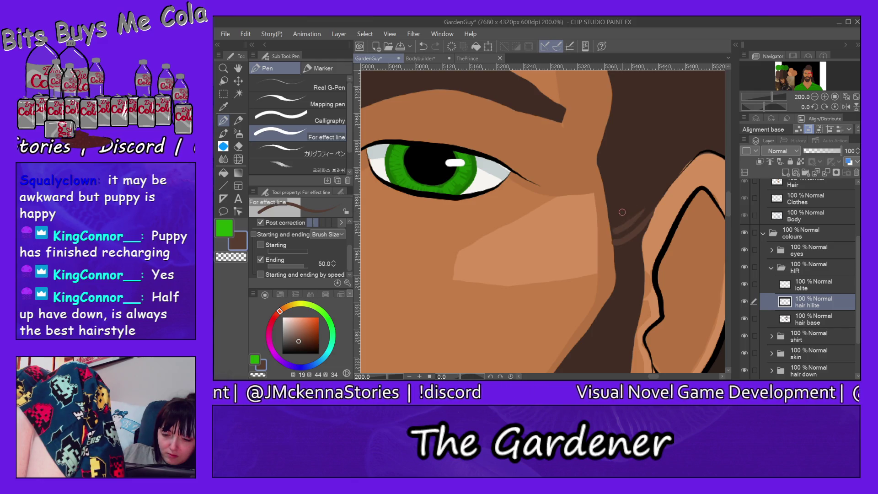
key(ctrl+z)
key(ctrl+z)
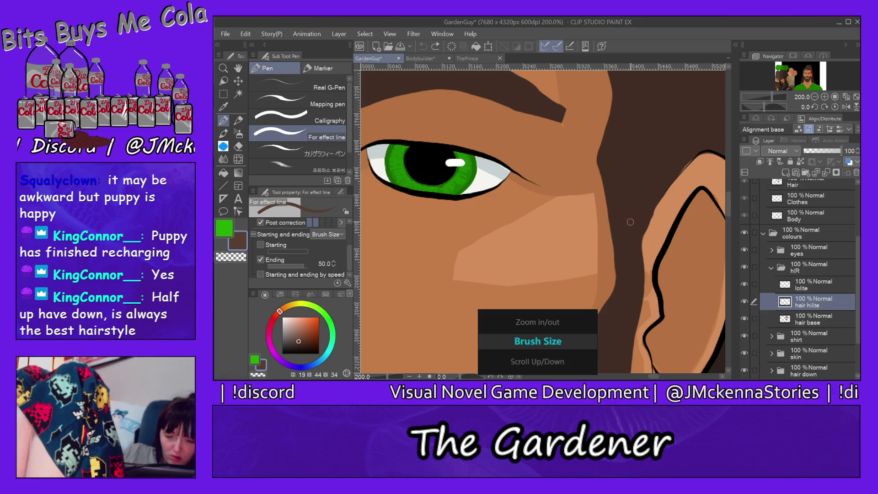
mouse_move(617, 242)
mouse_down()
mouse_move(648, 220)
mouse_move(642, 202)
mouse_up()
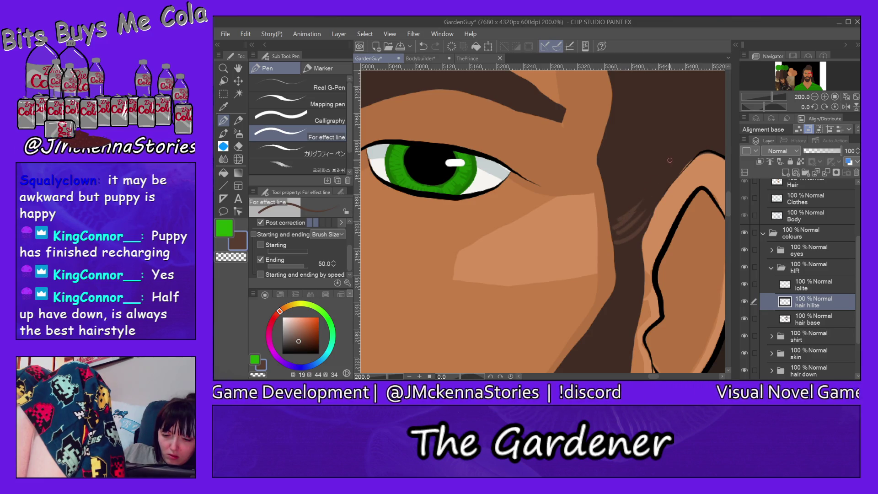
key(ctrl+z)
key(ctrl+z)
key(ctrl+z)
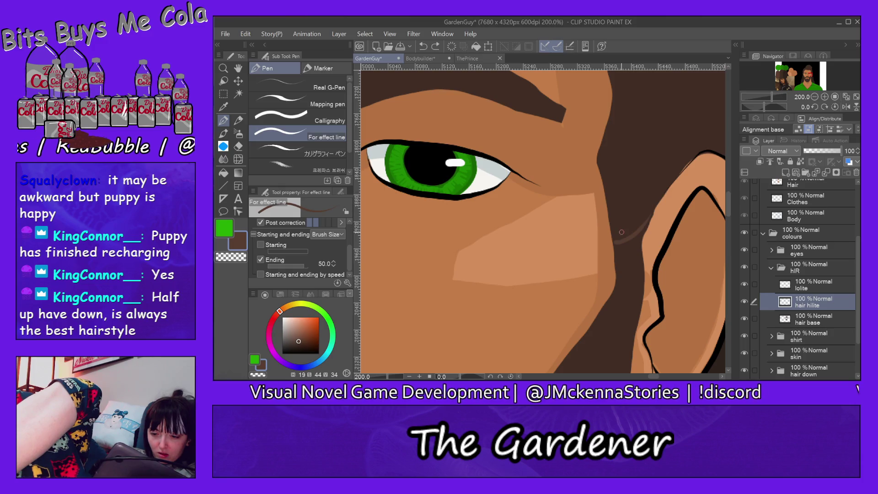
mouse_move(615, 236)
mouse_down()
mouse_move(646, 210)
mouse_move(655, 185)
mouse_up()
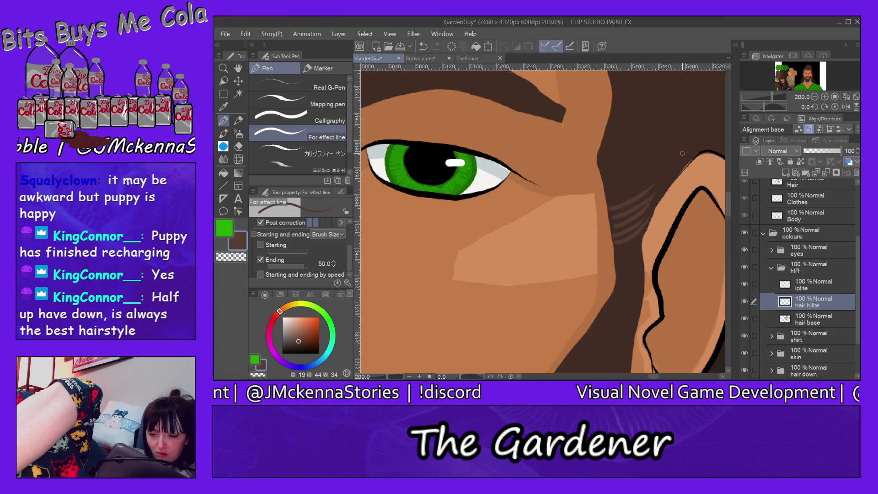
drag(653, 378, 657, 378)
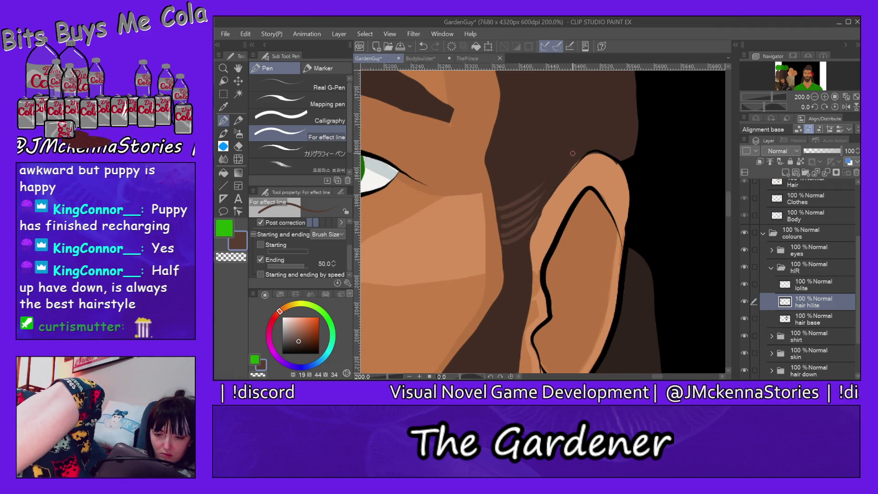
Step: Add three highlight strands higher in the hair above the ear
drag(561, 160, 594, 130)
drag(563, 166, 586, 152)
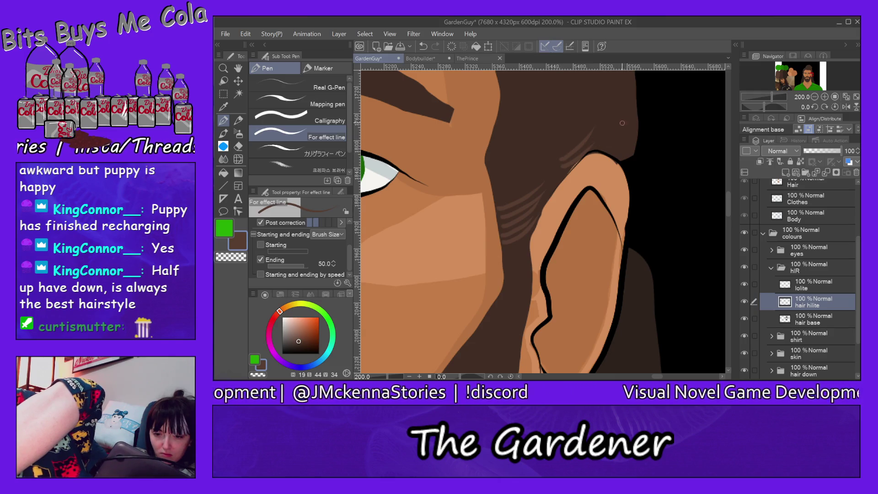
drag(622, 124, 637, 85)
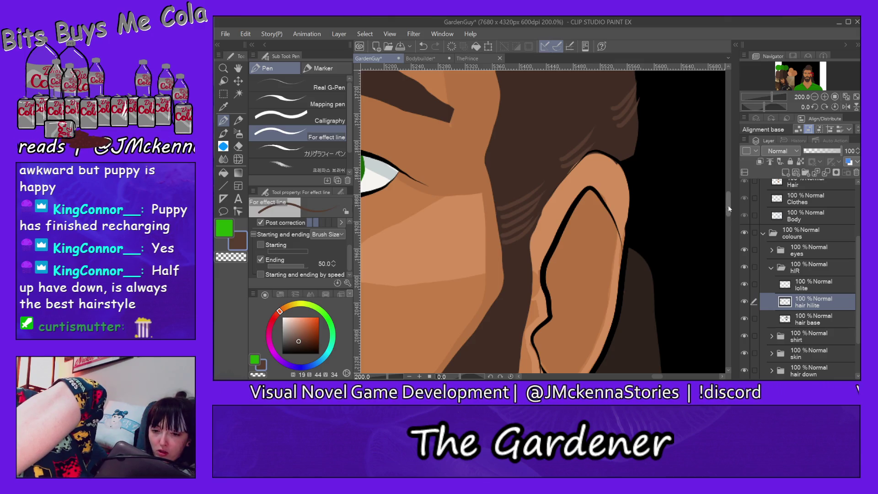
drag(729, 208, 729, 197)
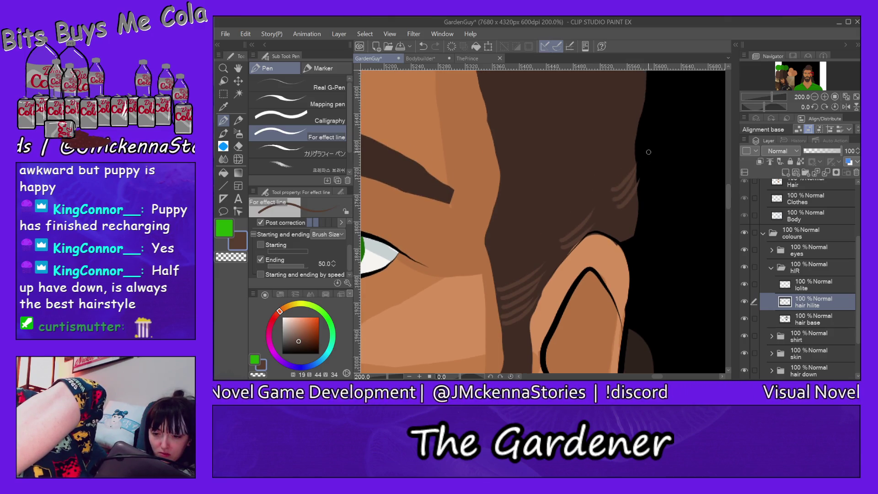
Step: After several undone attempts, keep a longer highlight strand along the hair's outer edge
drag(635, 165, 613, 201)
key(ctrl+z)
drag(638, 175, 635, 183)
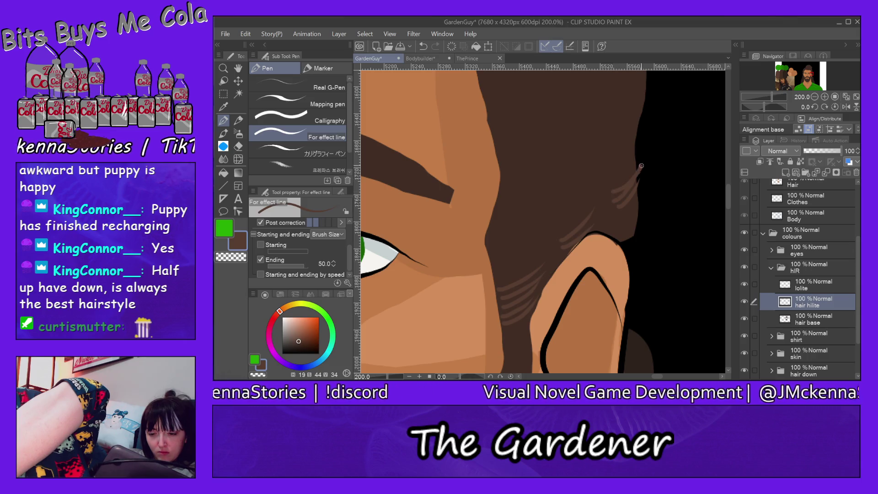
key(ctrl+z)
drag(639, 164, 630, 182)
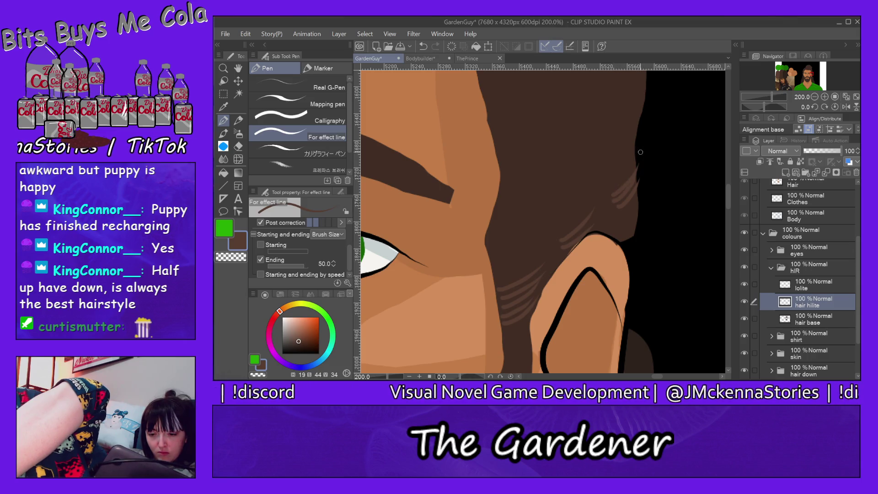
key(ctrl+z)
drag(641, 163, 636, 178)
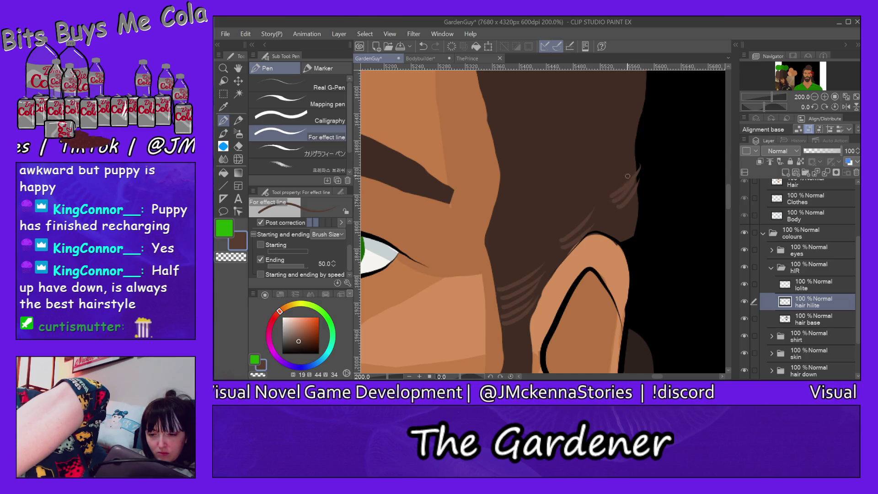
key(ctrl+z)
key(ctrl+z)
drag(617, 206, 639, 178)
key(ctrl+z)
mouse_move(618, 205)
mouse_down()
mouse_move(643, 178)
mouse_move(633, 187)
mouse_move(640, 161)
mouse_up()
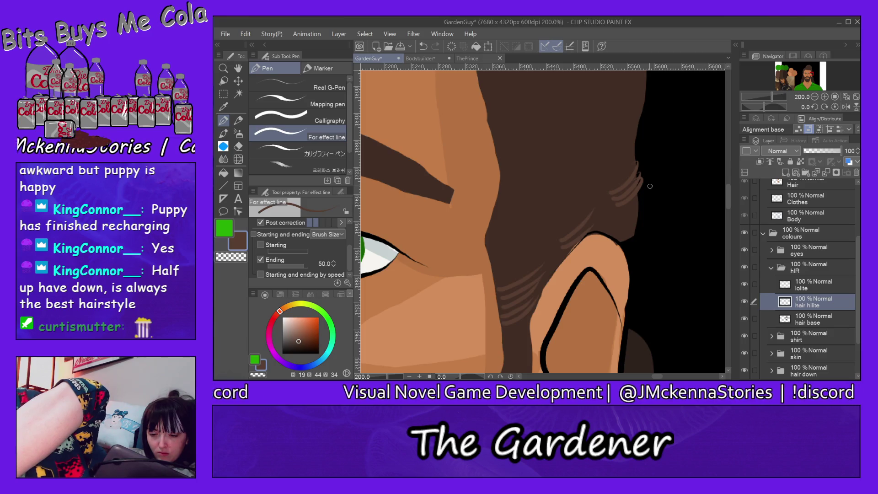
click(815, 284)
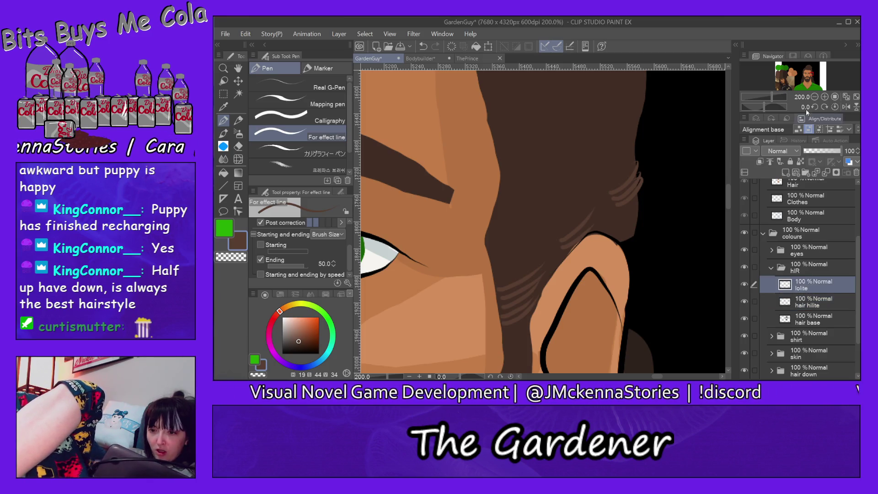
Step: On the lolite layer, draw five dark strands in the hair beside and above the ear
click(788, 73)
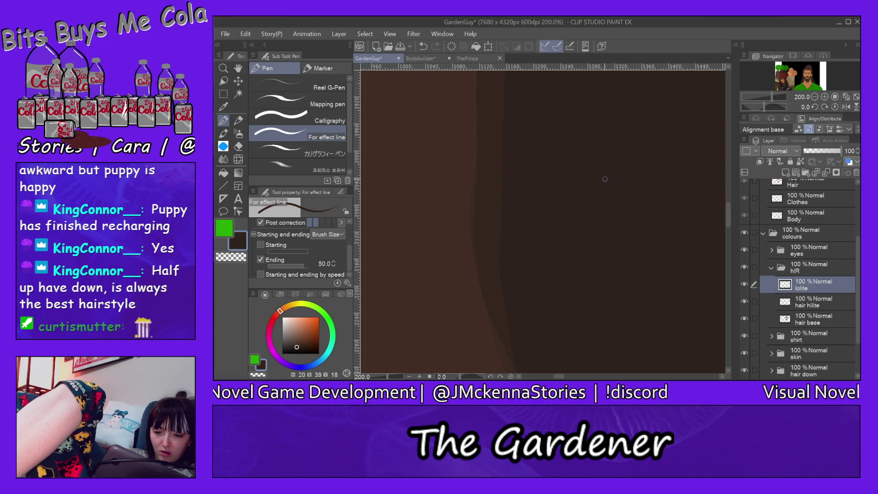
click(817, 88)
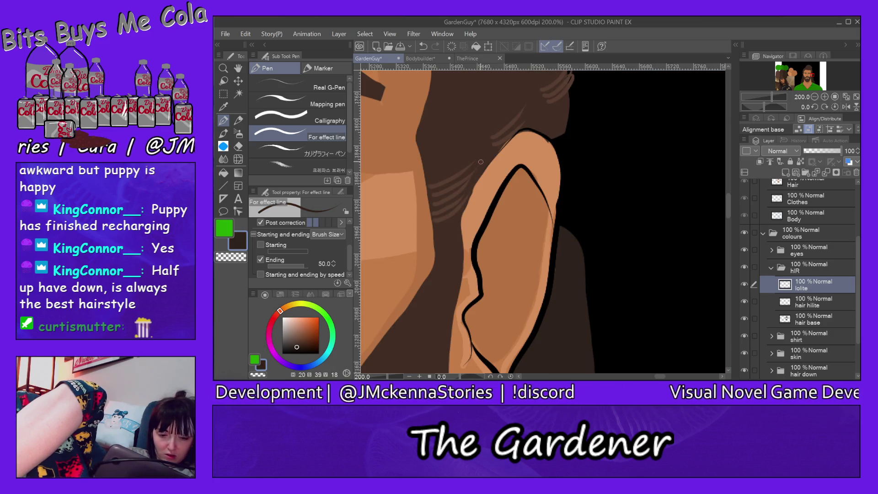
drag(473, 159, 489, 142)
key(ctrl+z)
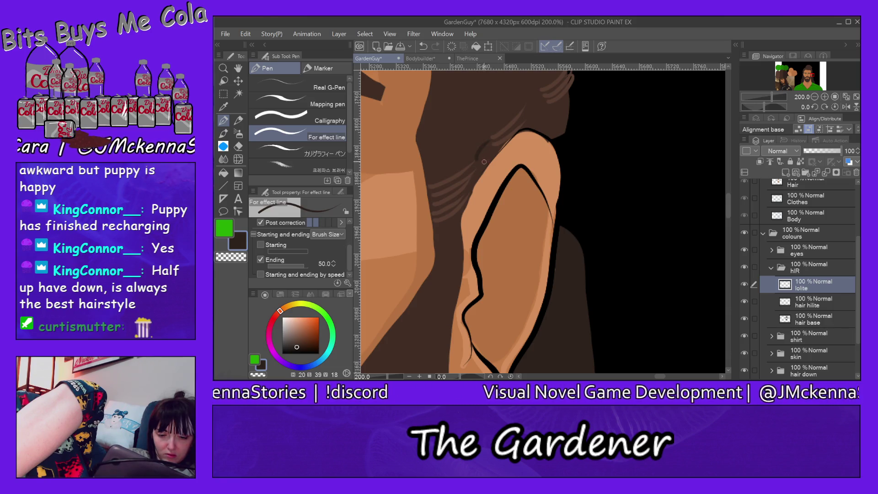
drag(476, 173, 488, 147)
drag(476, 178, 490, 155)
drag(469, 193, 474, 179)
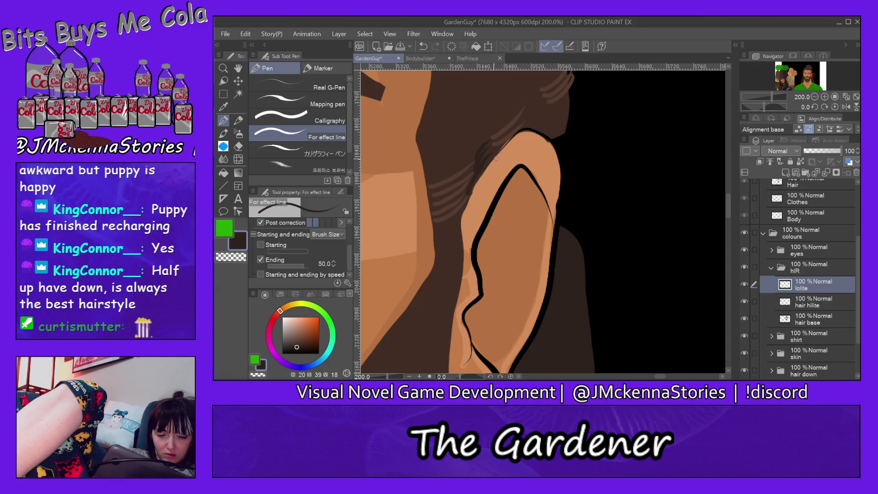
drag(524, 107, 549, 90)
mouse_move(531, 122)
mouse_down()
mouse_move(550, 97)
mouse_move(556, 101)
mouse_up()
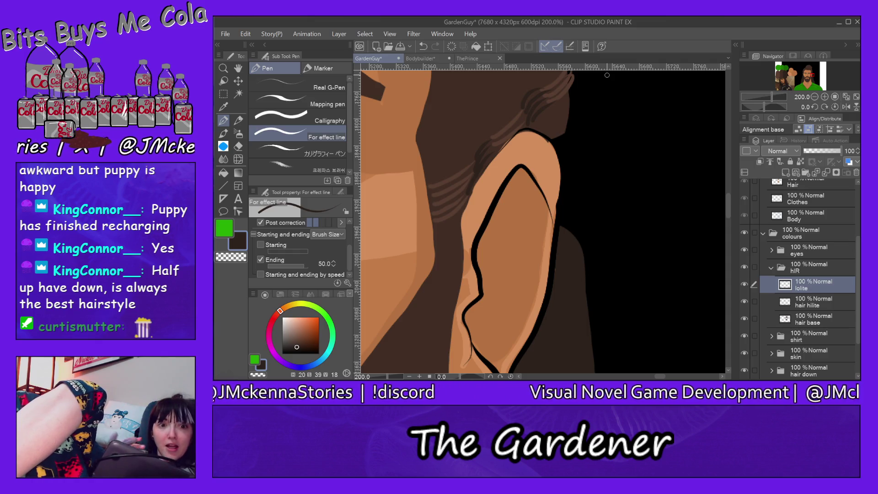
key(ctrl+0)
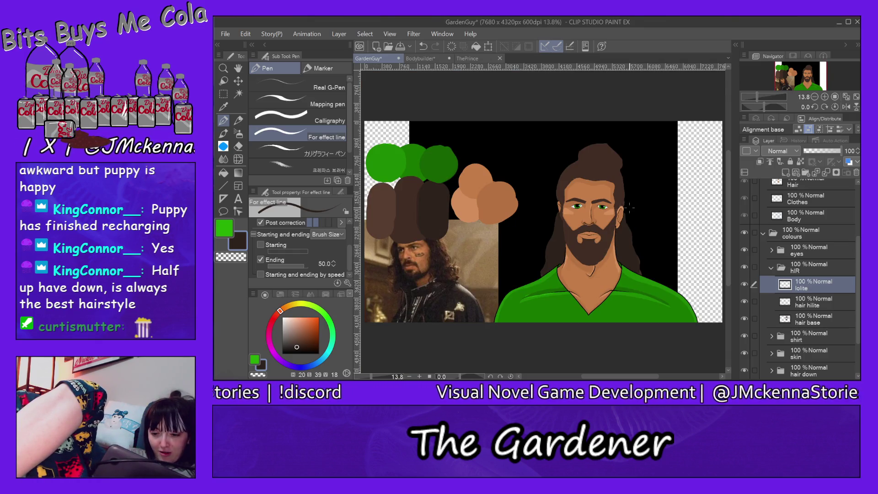
scroll(628, 210, up, 5)
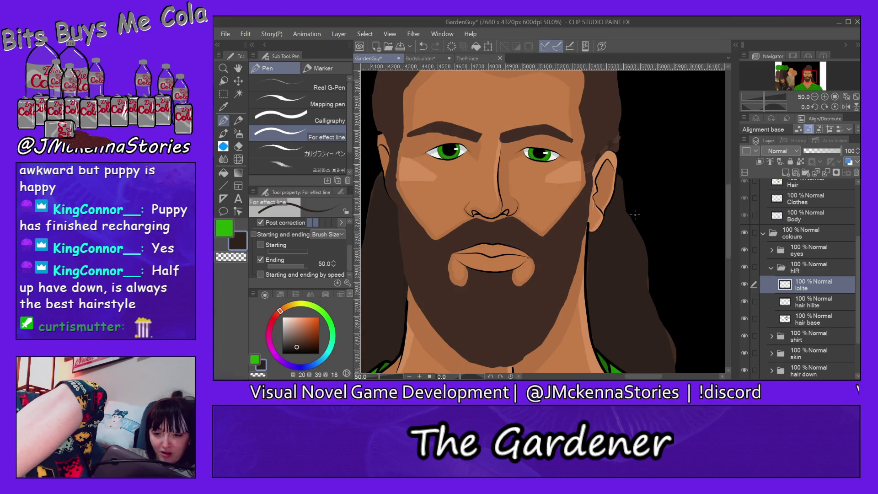
drag(727, 221, 728, 198)
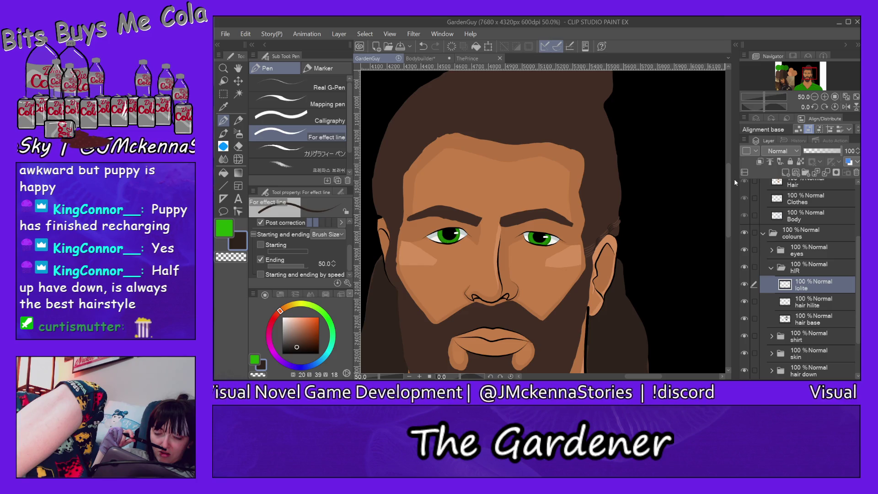
key(ctrl+plus)
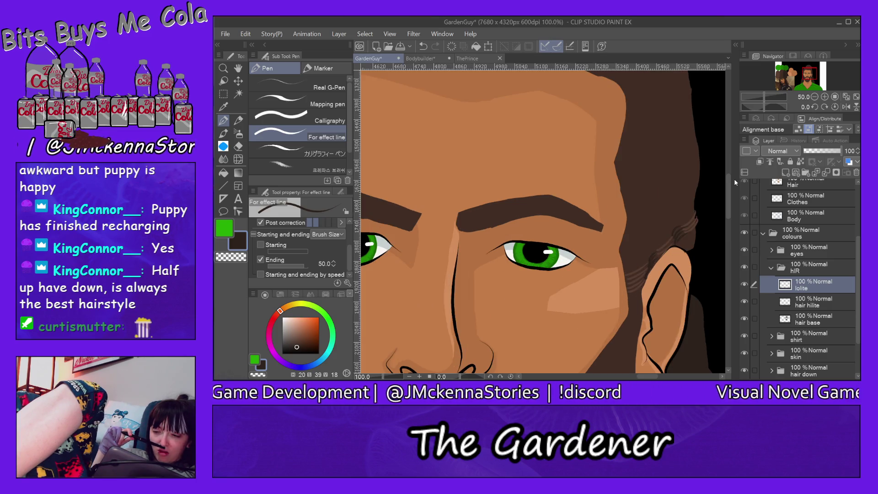
scroll(694, 270, up, 3)
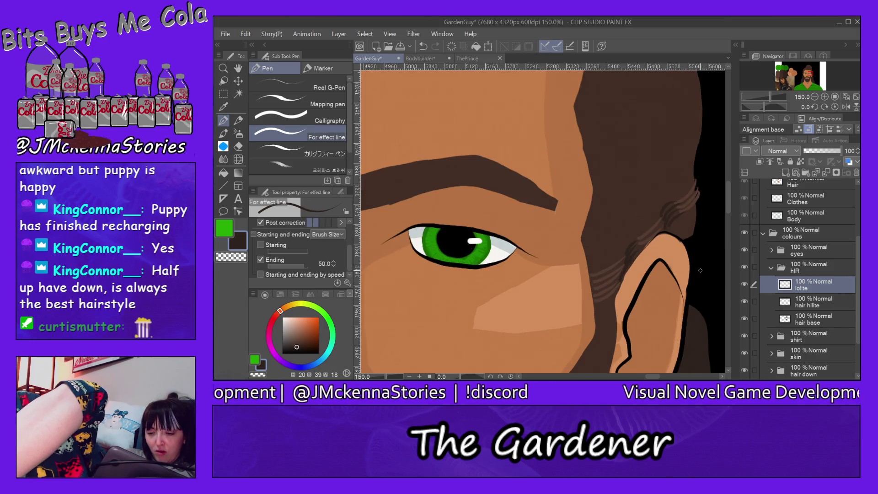
scroll(695, 261, down, 1)
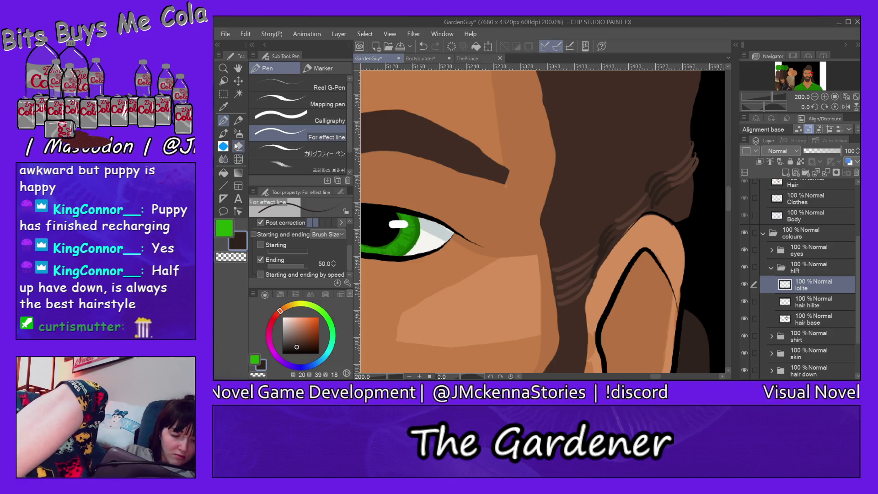
Step: Select the hair hilite layer and eyedrop a lighter brown from the swatches for highlights
key(e)
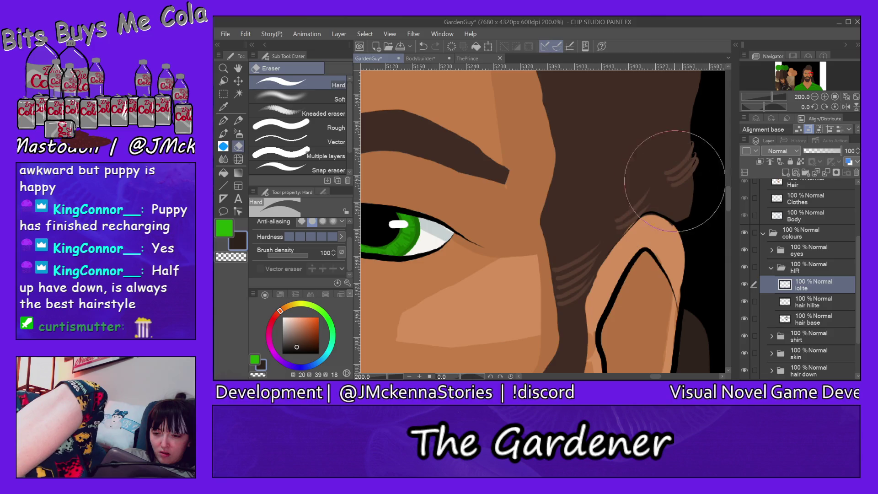
ctrl+shift+click(635, 205)
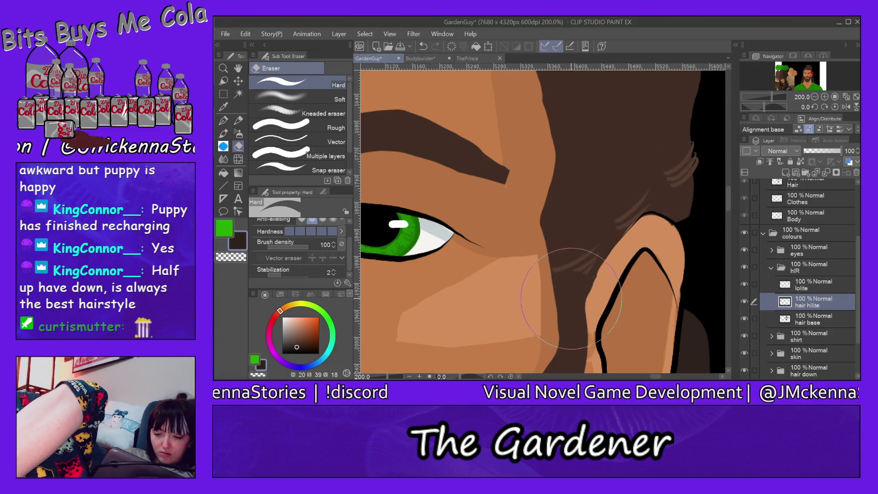
click(778, 76)
alt+click(575, 188)
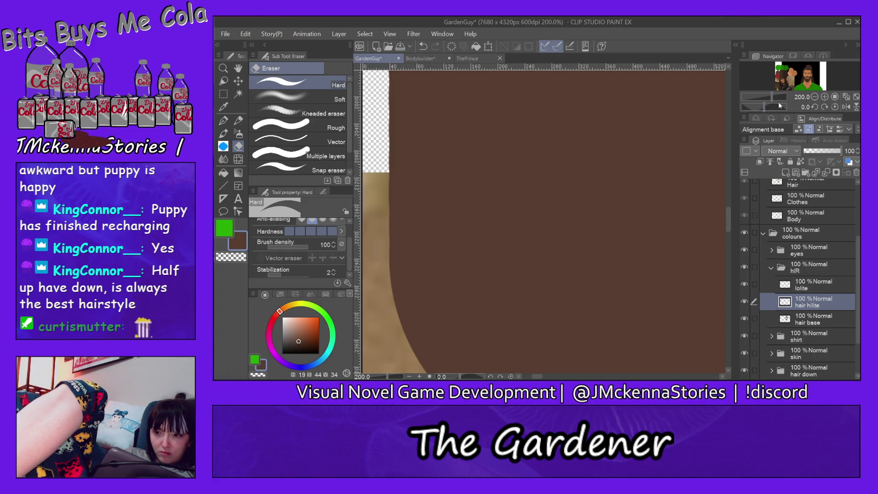
click(812, 79)
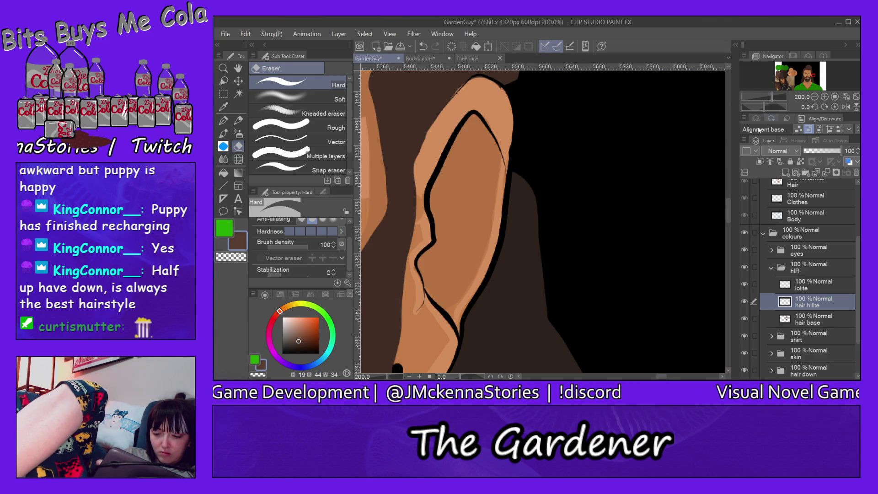
drag(727, 217, 728, 200)
drag(660, 377, 658, 376)
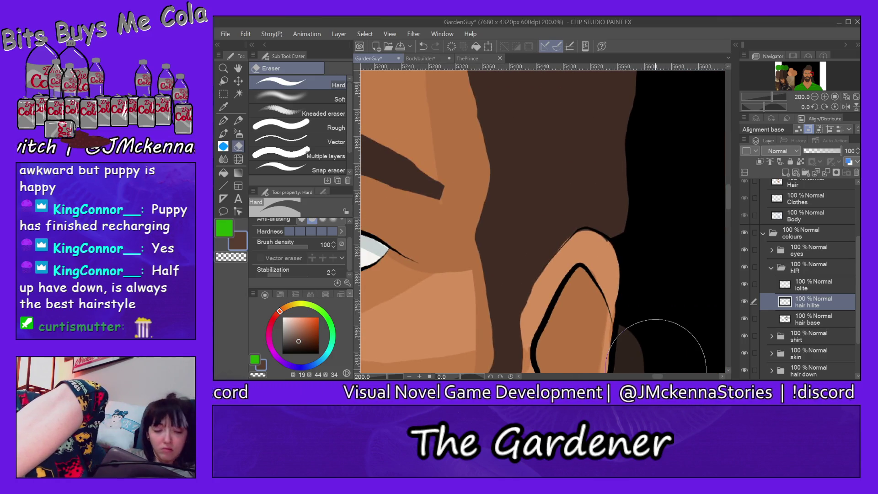
click(238, 122)
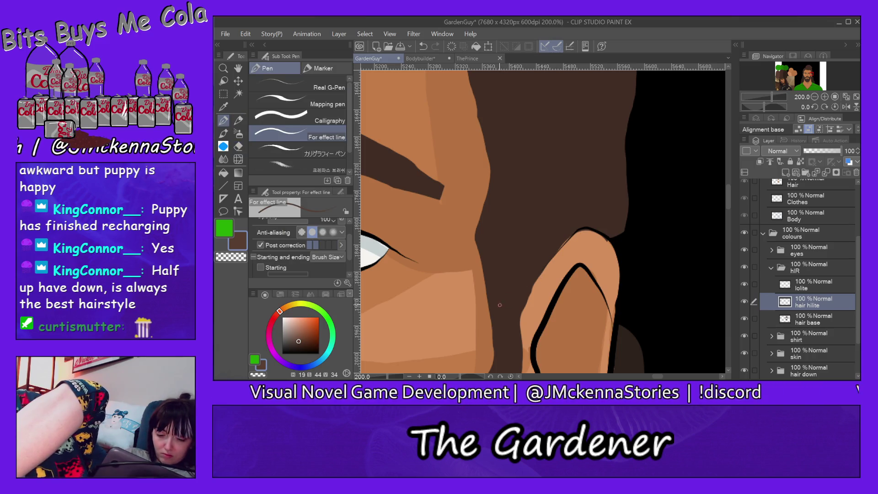
Step: Draw six fine lighter-brown highlight strands along the hair beside and above the ear
mouse_move(490, 319)
mouse_down()
mouse_move(519, 307)
mouse_move(529, 289)
mouse_up()
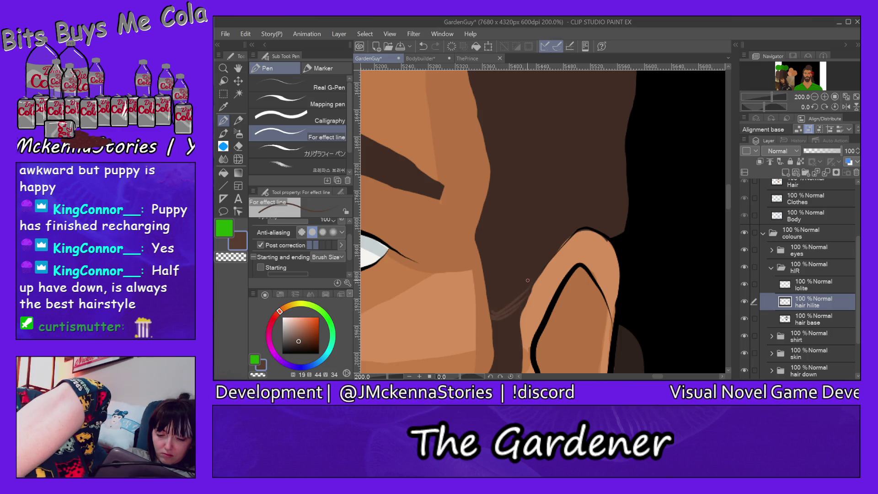
mouse_move(489, 309)
mouse_down()
mouse_move(526, 286)
mouse_move(524, 270)
mouse_up()
drag(490, 299, 522, 281)
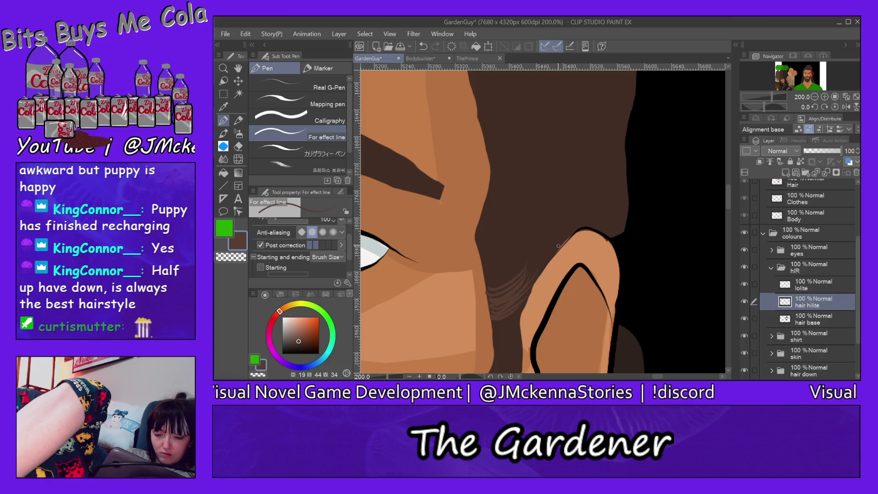
drag(551, 241, 581, 207)
drag(552, 239, 572, 209)
drag(557, 252, 581, 219)
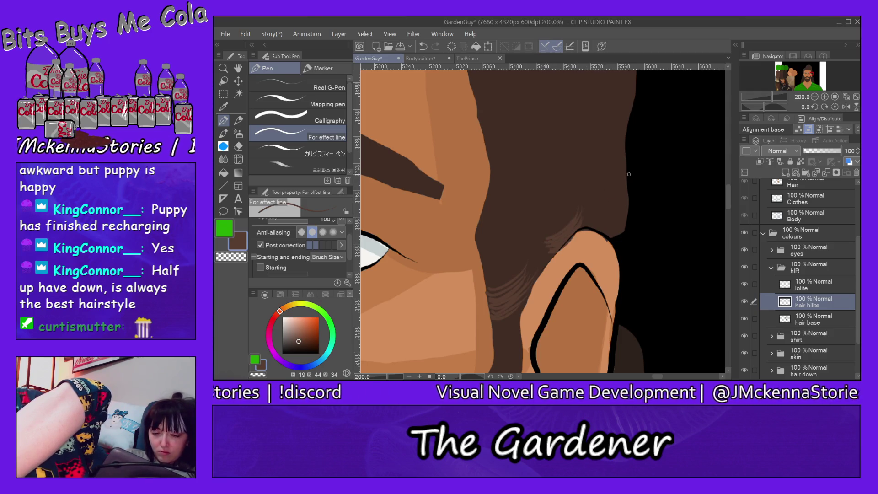
Step: Fan five more lighter-brown highlight strands through the hair near the top of the ear
drag(600, 194, 634, 158)
drag(604, 186, 629, 164)
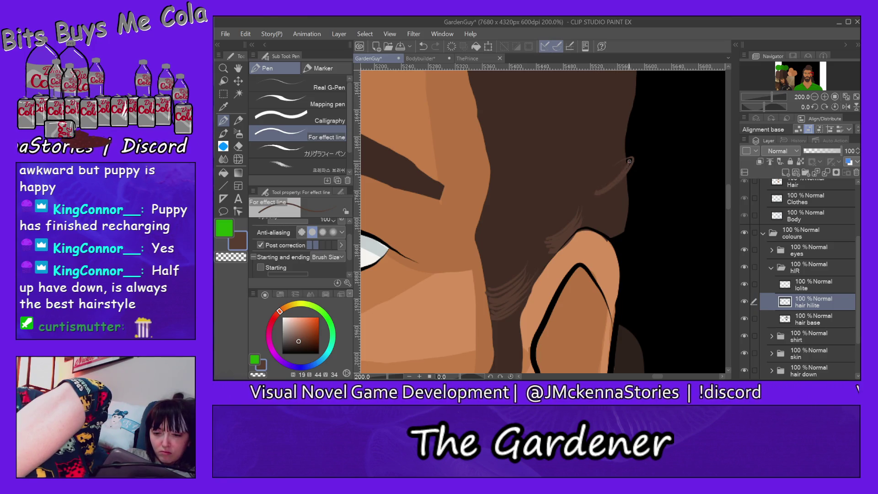
drag(600, 198, 635, 159)
drag(599, 199, 638, 160)
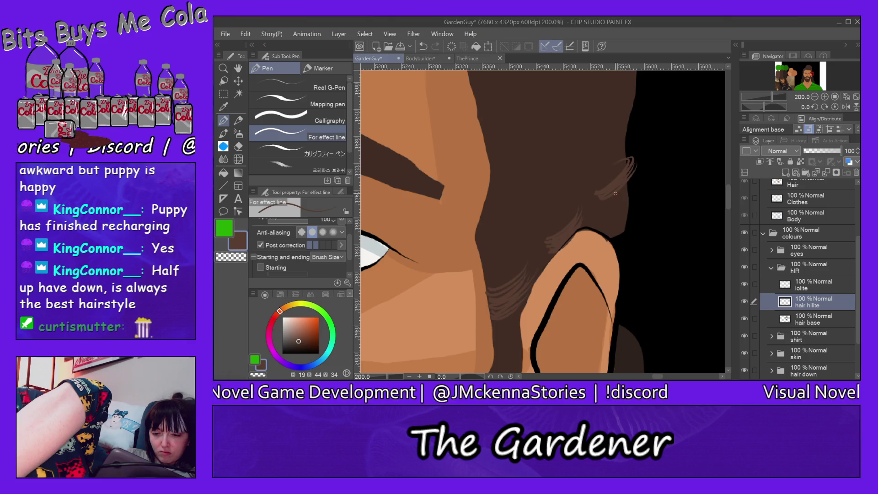
drag(607, 200, 637, 160)
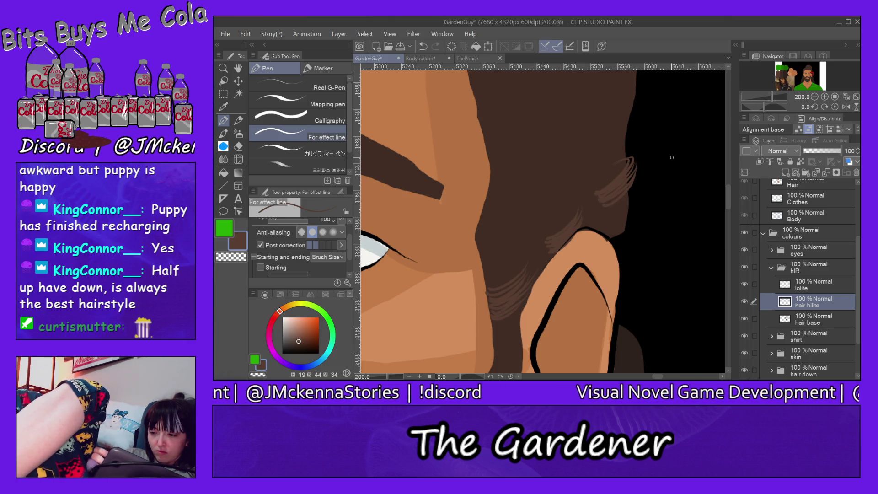
click(786, 80)
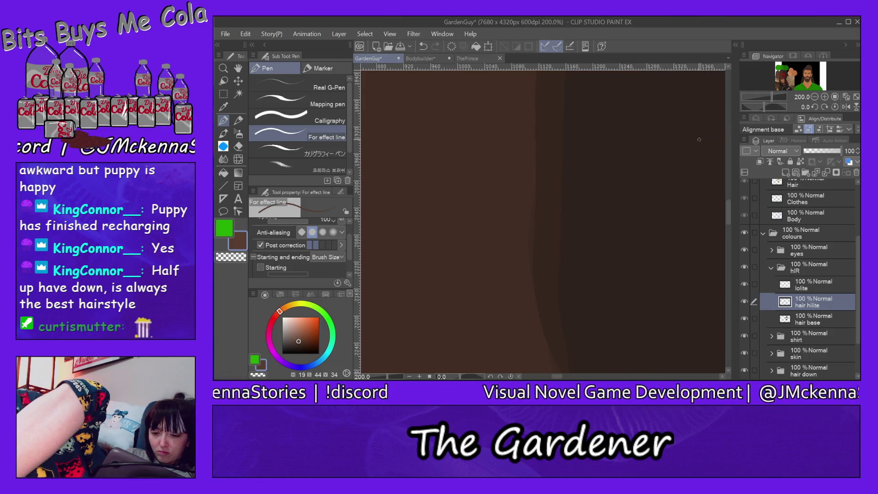
click(811, 76)
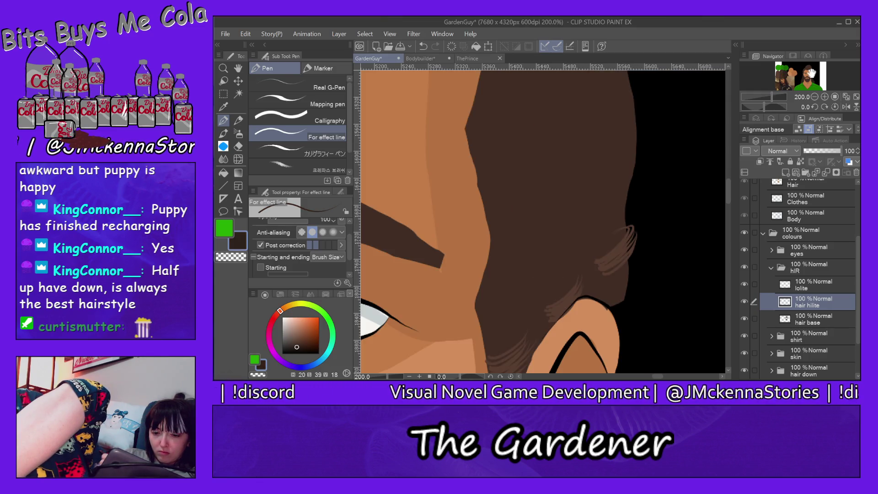
Step: On the lolite layer, add two short dark strands near and above the ear
click(815, 286)
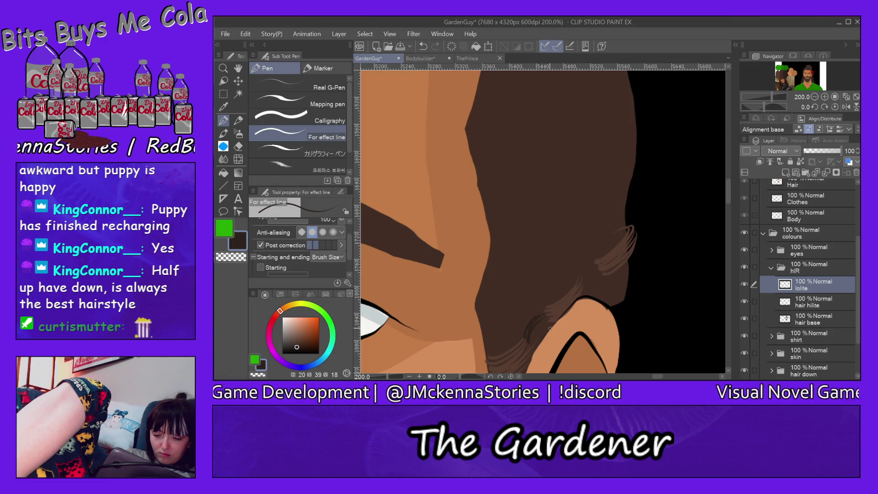
drag(532, 335, 546, 324)
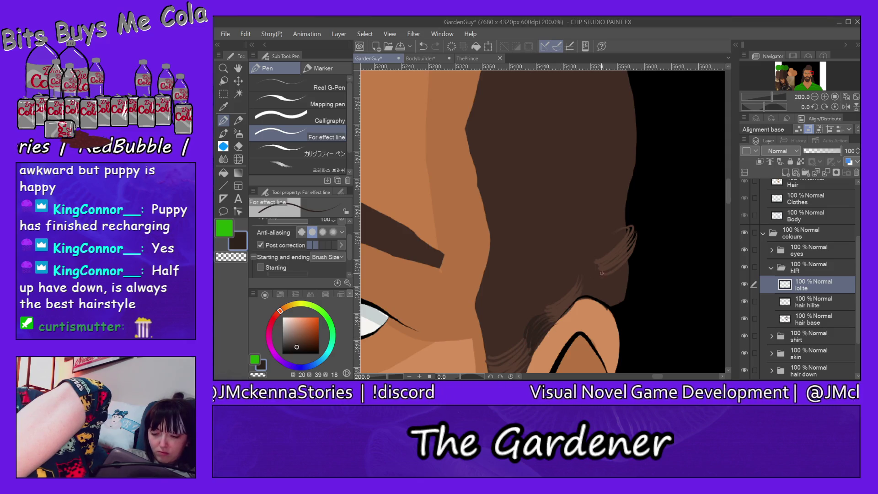
drag(580, 285, 592, 270)
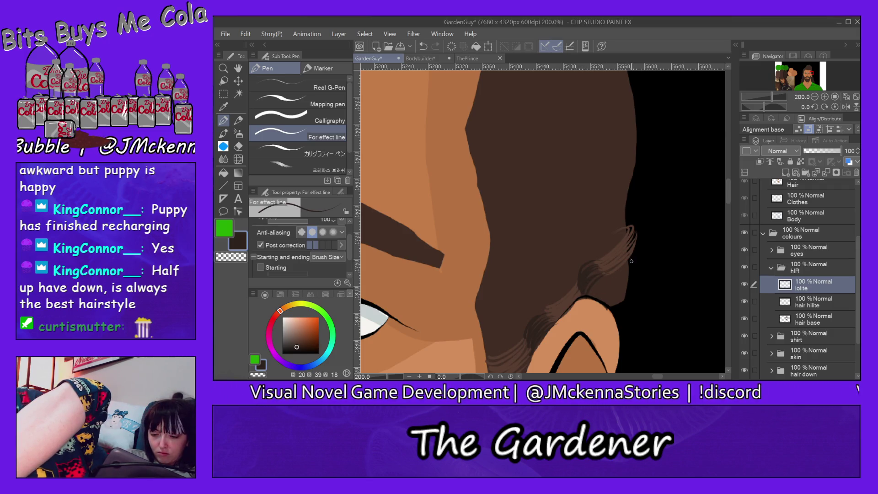
key(ctrl+0)
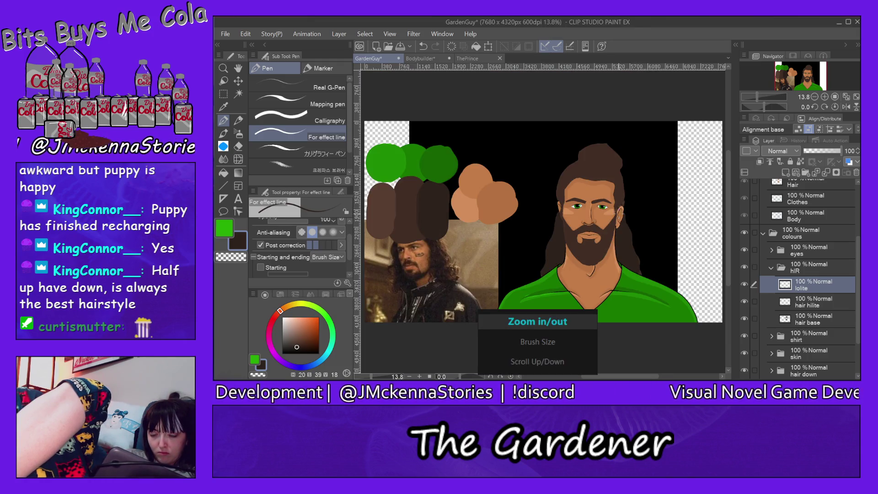
scroll(620, 212, up, 4)
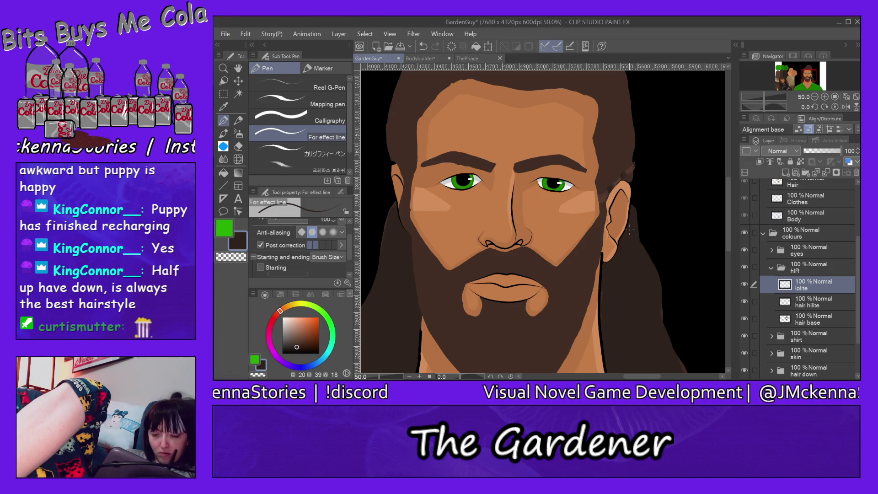
scroll(629, 229, up, 1)
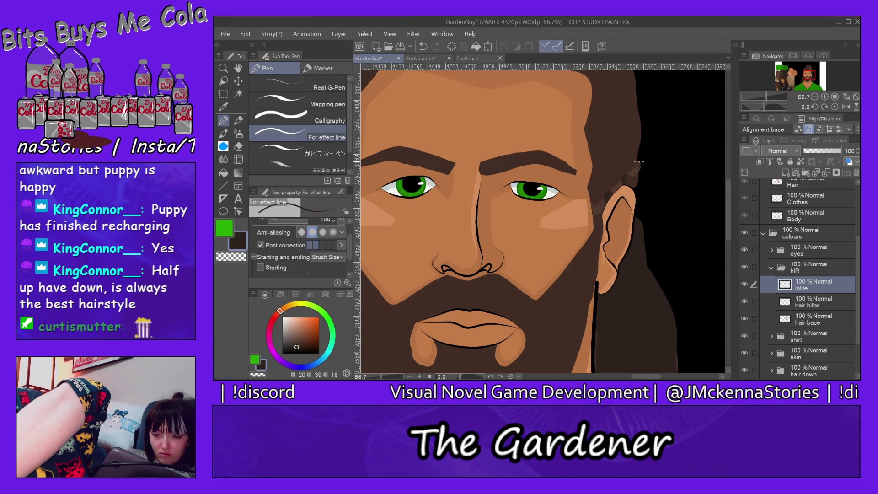
scroll(629, 156, up, 1)
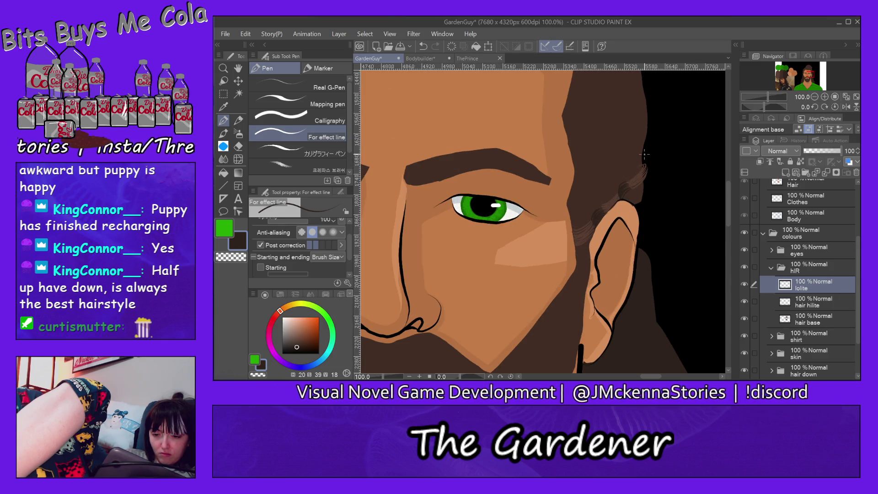
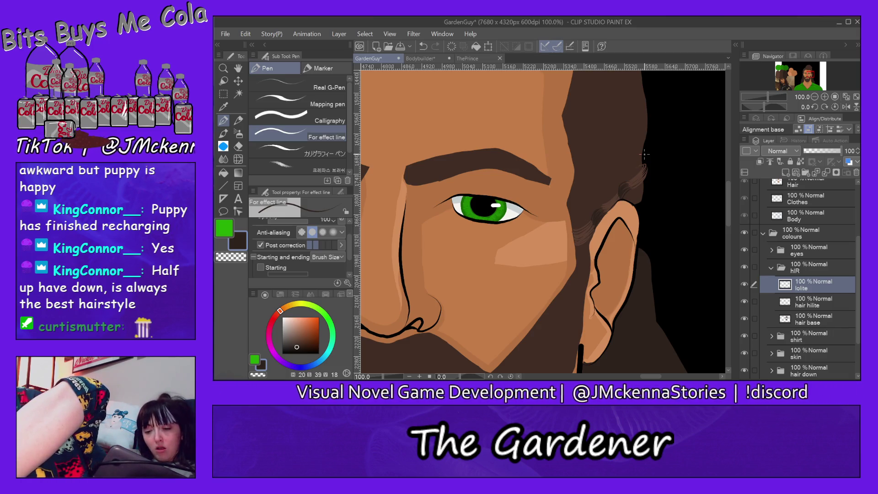
Step: Zoom in behind the ear and paint four dark lowlight strands in the upper hair clump
scroll(645, 154, up, 4)
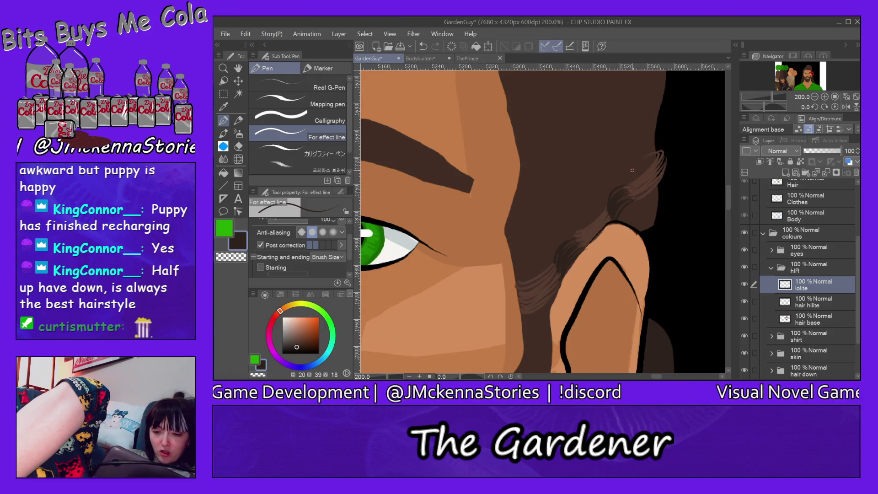
scroll(630, 172, up, 3)
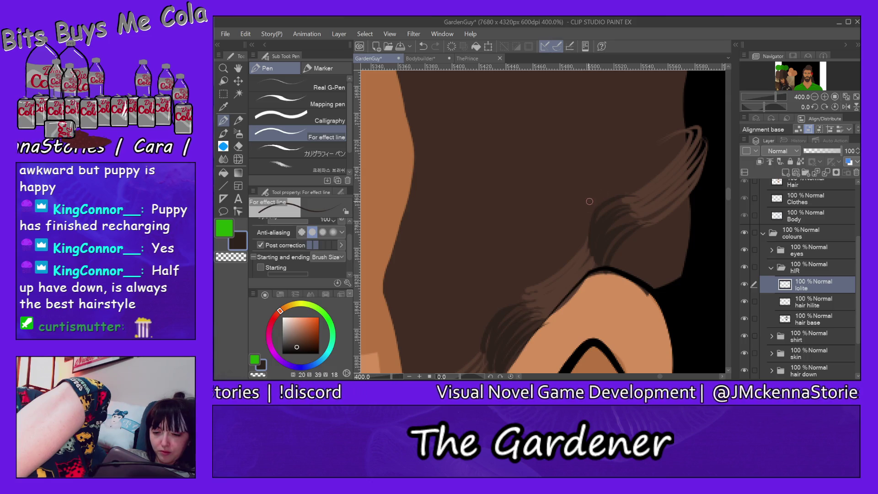
drag(589, 213, 630, 182)
mouse_move(591, 212)
mouse_down()
mouse_move(634, 180)
mouse_move(597, 175)
mouse_move(631, 170)
mouse_up()
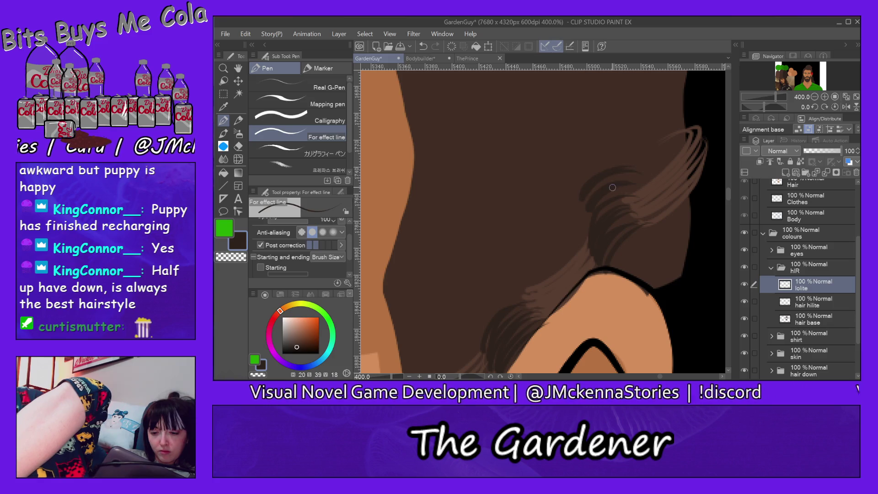
drag(581, 188, 632, 152)
drag(583, 186, 630, 160)
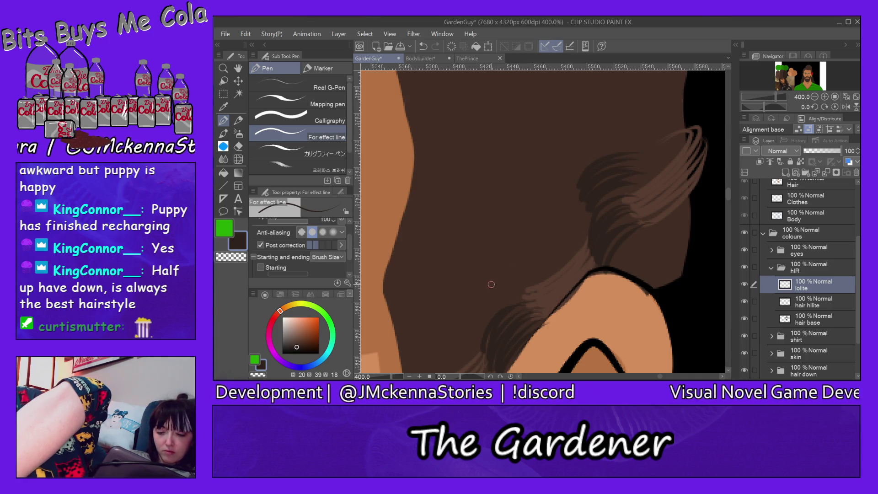
Step: Paint seven dark strands sweeping up-right in the lower hair clump above the shoulder
drag(496, 300, 547, 272)
drag(489, 288, 541, 256)
drag(493, 302, 545, 264)
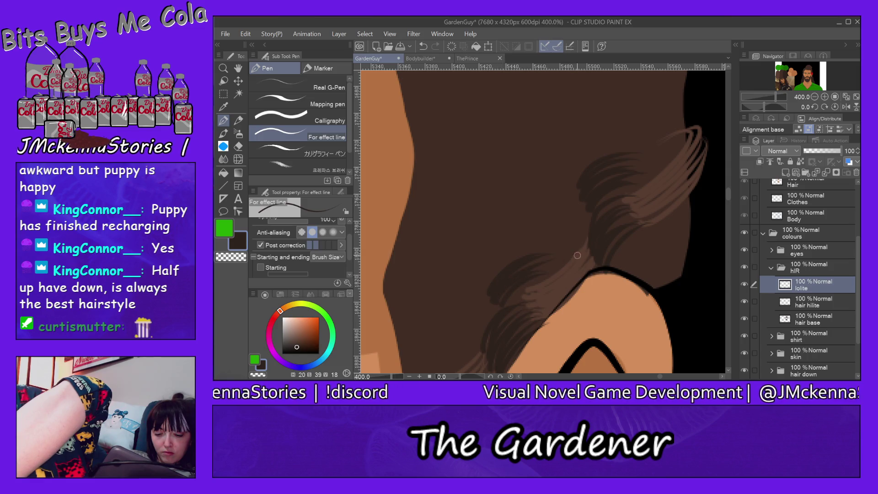
drag(481, 283, 536, 246)
drag(486, 261, 542, 229)
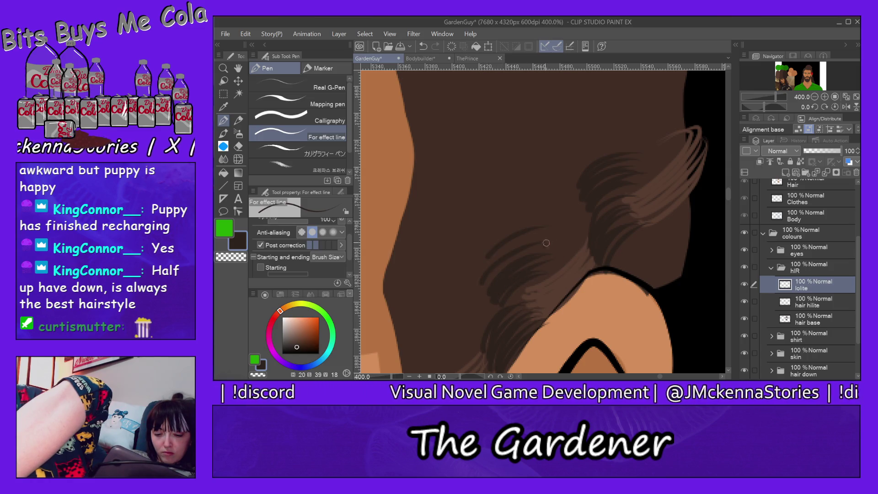
drag(498, 256, 540, 236)
drag(493, 277, 551, 241)
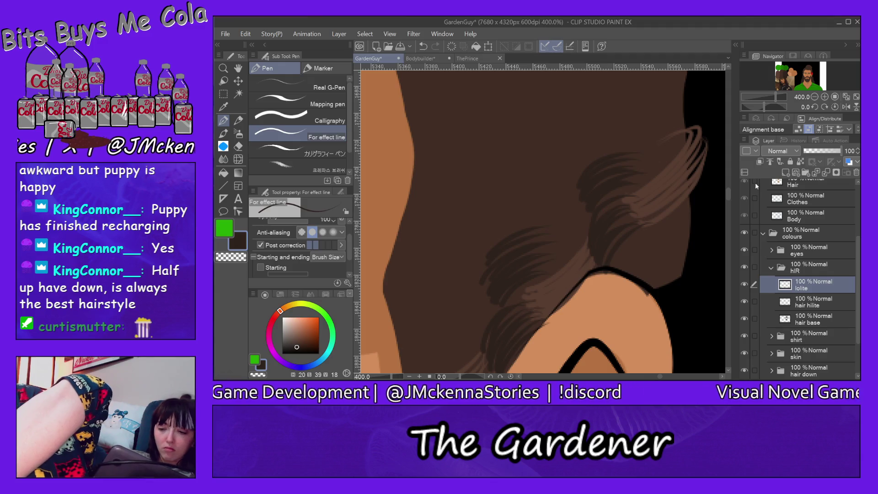
scroll(726, 197, up, 5)
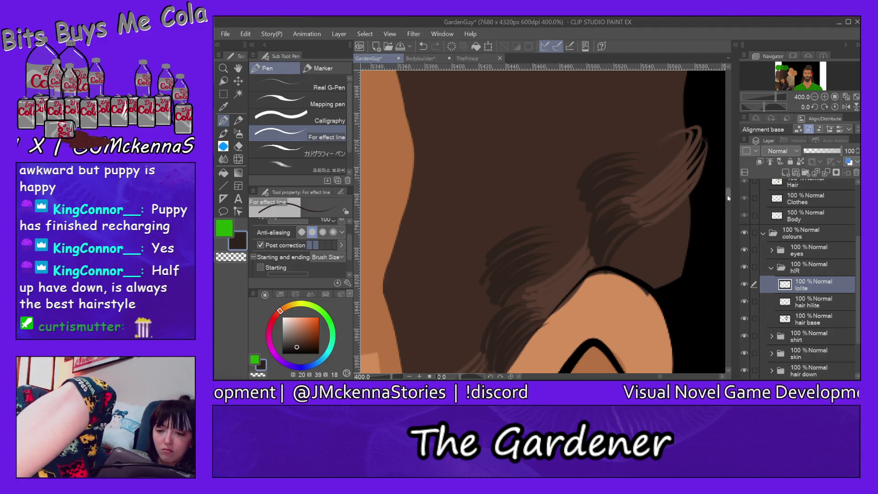
scroll(716, 188, down, 2)
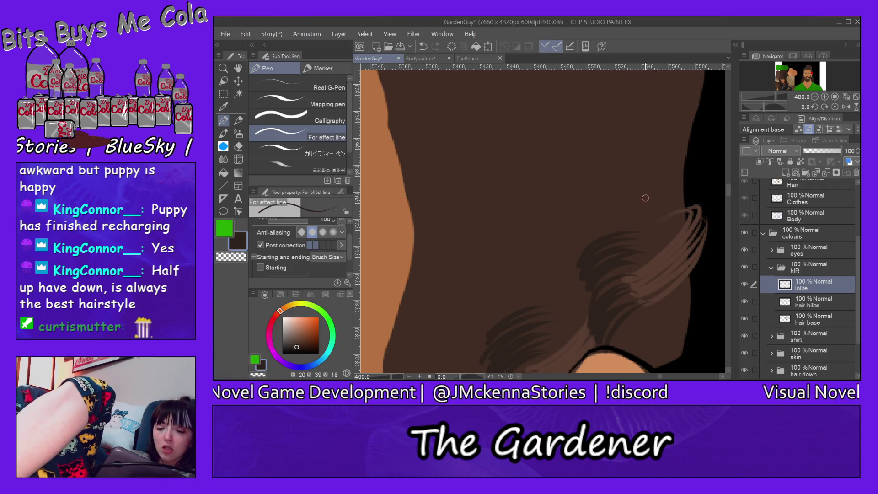
Step: Add dark lowlight strands to the upper and middle hair clumps and the left side
drag(626, 218, 656, 188)
mouse_move(623, 211)
mouse_down()
mouse_move(658, 179)
mouse_move(655, 163)
mouse_up()
mouse_move(623, 188)
mouse_down()
mouse_move(657, 158)
mouse_move(664, 170)
mouse_up()
drag(623, 210, 667, 181)
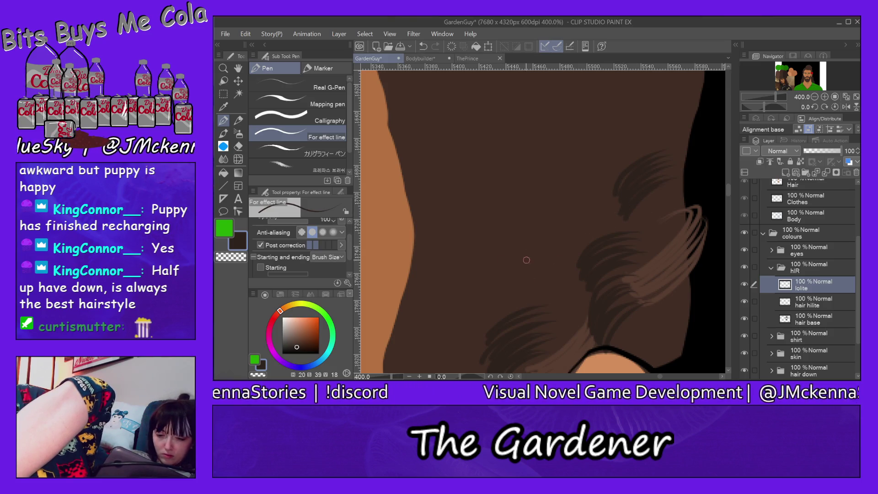
mouse_move(531, 274)
mouse_down()
mouse_move(577, 240)
mouse_move(575, 252)
mouse_move(572, 232)
mouse_up()
drag(517, 259, 580, 214)
mouse_move(522, 260)
mouse_down()
mouse_move(595, 220)
mouse_move(572, 241)
mouse_up()
drag(517, 245, 579, 196)
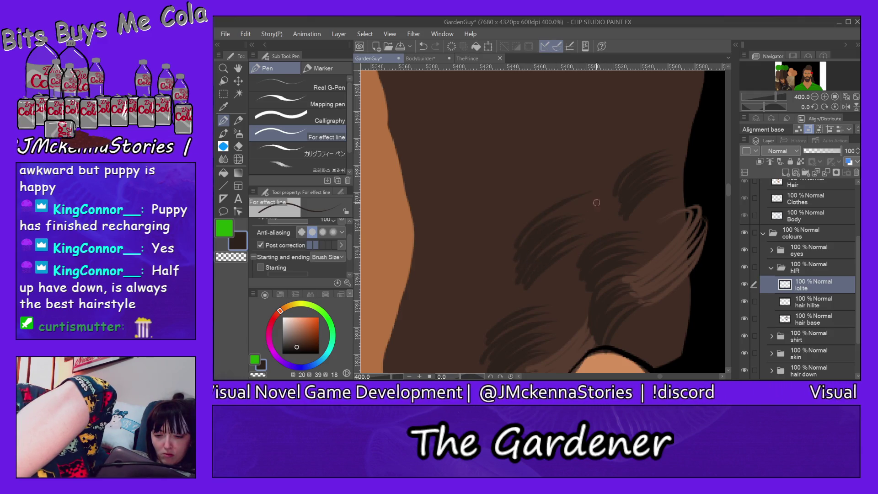
drag(524, 239, 573, 205)
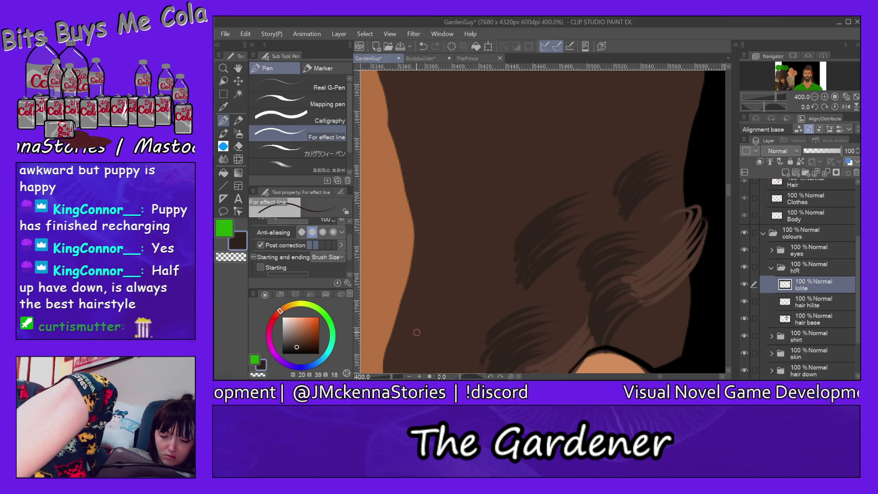
mouse_move(395, 340)
mouse_down()
mouse_move(439, 305)
mouse_move(430, 306)
mouse_move(444, 265)
mouse_up()
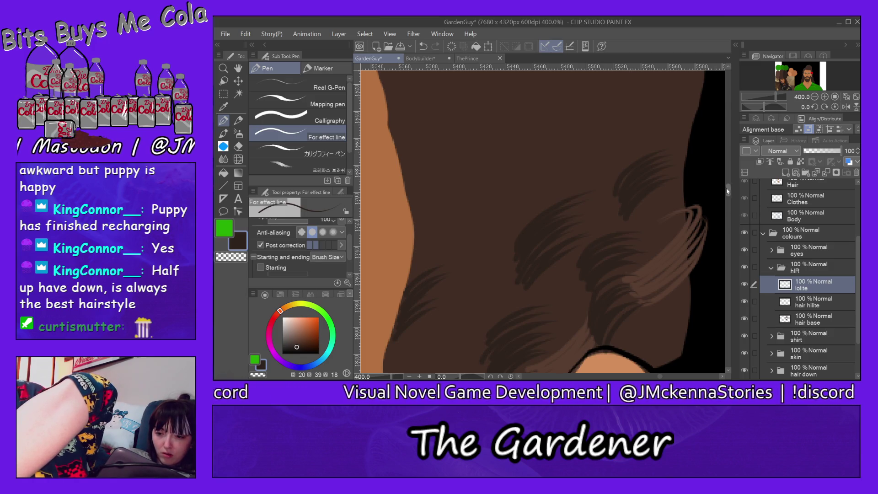
Step: Higher up the head, paint dark strands along the right hairline and a middle clump
scroll(729, 187, up, 3)
scroll(729, 187, up, 2)
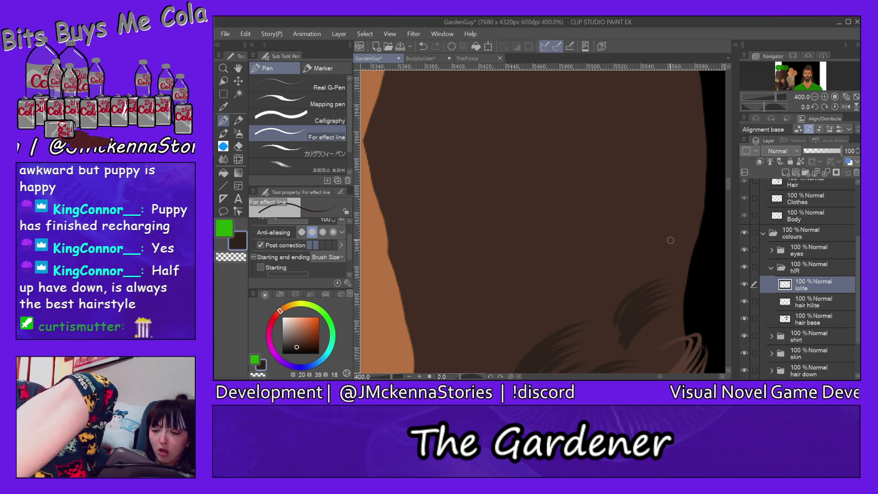
mouse_move(663, 257)
mouse_down()
mouse_move(695, 224)
mouse_move(691, 215)
mouse_up()
drag(658, 242, 695, 190)
drag(659, 222, 693, 181)
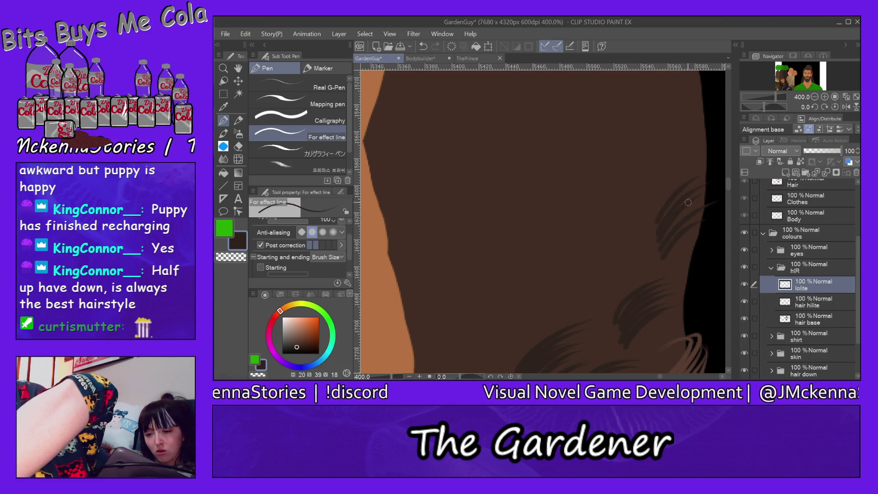
mouse_move(670, 231)
mouse_down()
mouse_move(700, 196)
mouse_move(707, 208)
mouse_up()
drag(666, 246, 699, 214)
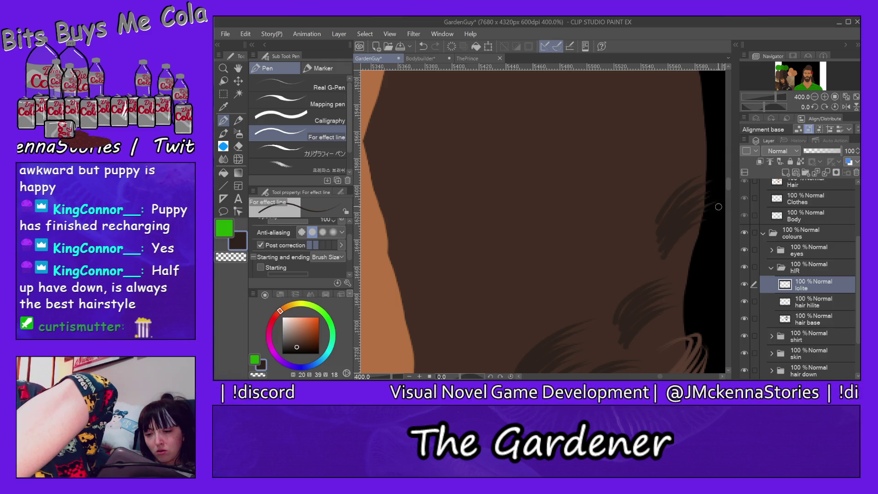
mouse_move(599, 300)
mouse_down()
mouse_move(634, 263)
mouse_move(625, 256)
mouse_up()
mouse_move(580, 289)
mouse_down()
mouse_move(622, 247)
mouse_move(614, 243)
mouse_up()
drag(580, 266, 617, 230)
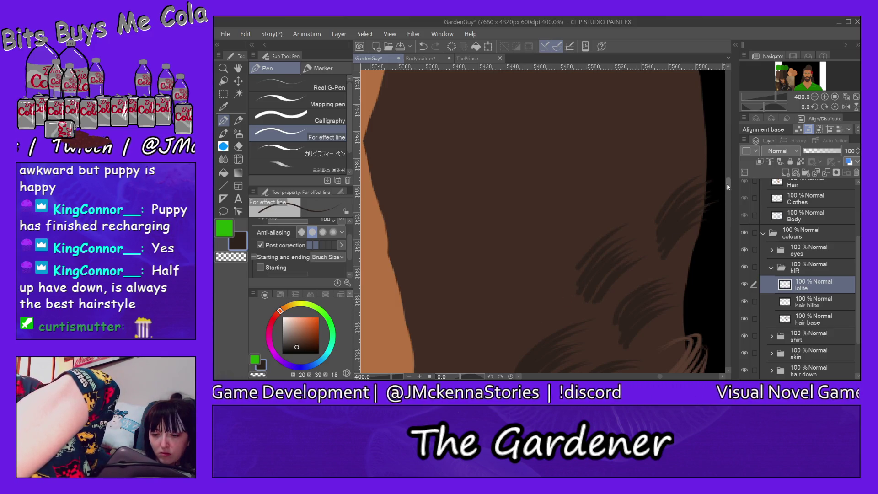
Step: Fan thin dark strands up-right across the left part of the hair
drag(729, 187, 728, 191)
mouse_move(474, 268)
mouse_down()
mouse_move(516, 225)
mouse_move(538, 220)
mouse_up()
mouse_move(475, 251)
mouse_down()
mouse_move(534, 211)
mouse_move(519, 212)
mouse_up()
mouse_move(477, 234)
mouse_down()
mouse_move(538, 195)
mouse_move(535, 176)
mouse_up()
drag(478, 226, 534, 183)
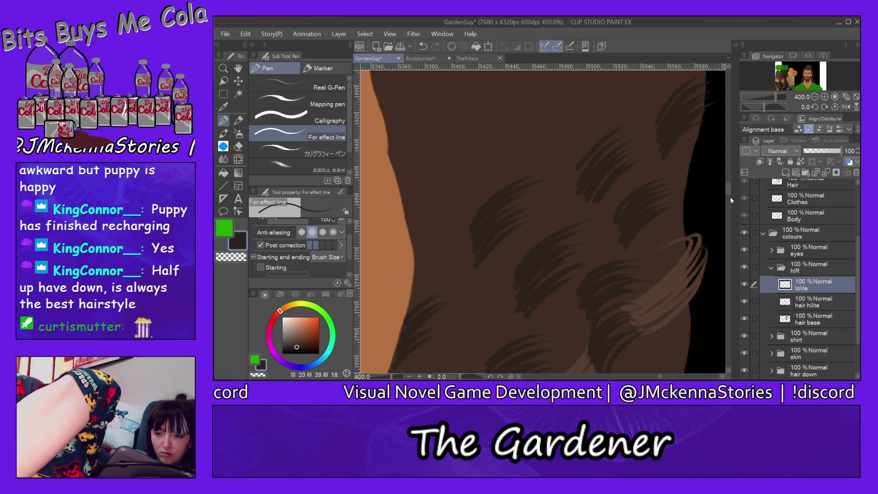
drag(728, 192, 732, 183)
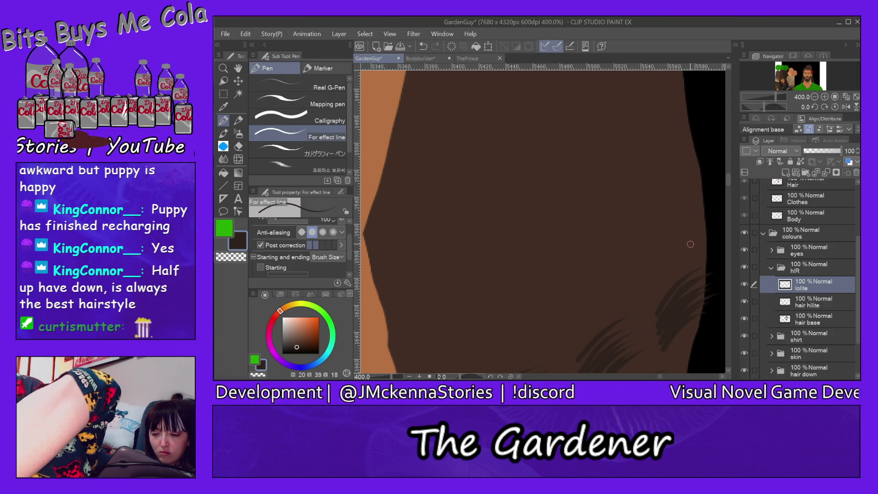
Step: Add more dark strands at the right hairline, the middle clump, and lower mid-hair
mouse_move(714, 209)
mouse_down()
mouse_move(670, 259)
mouse_move(682, 242)
mouse_move(664, 245)
mouse_up()
drag(694, 192, 667, 227)
drag(700, 165, 661, 223)
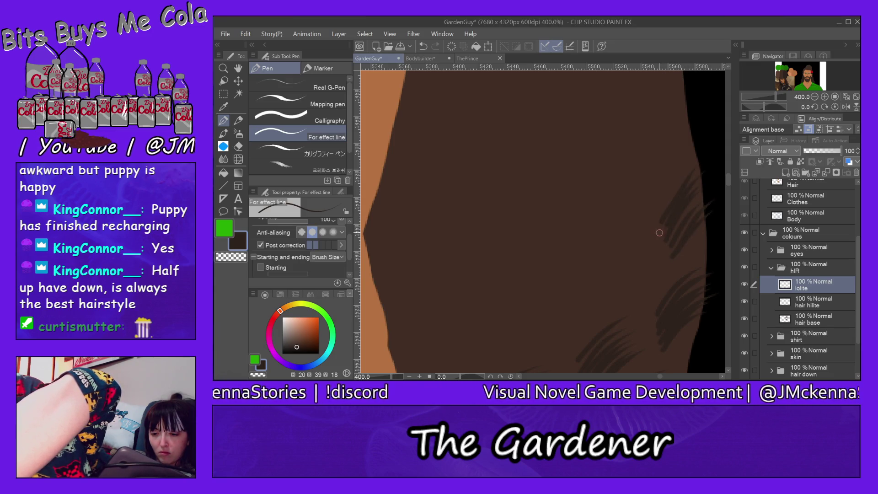
drag(630, 280, 591, 319)
drag(627, 265, 595, 306)
drag(625, 250, 586, 296)
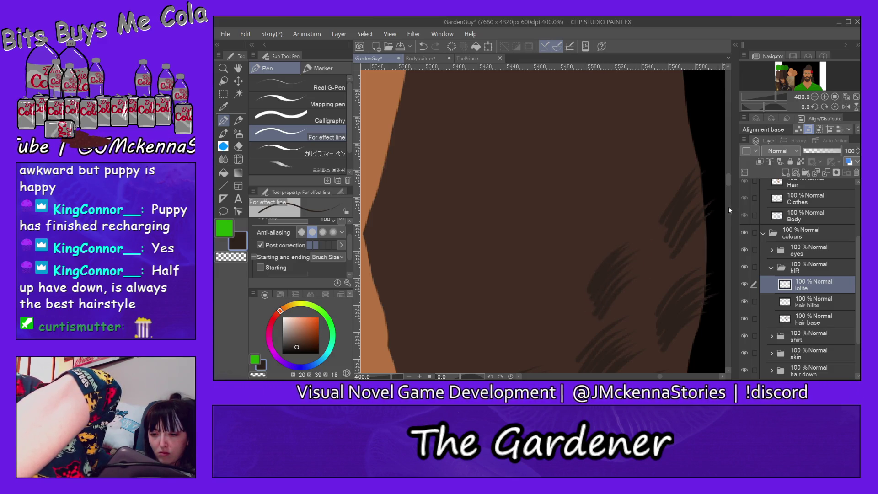
scroll(728, 183, down, 3)
mouse_move(542, 268)
mouse_down()
mouse_move(579, 229)
mouse_move(561, 233)
mouse_move(574, 215)
mouse_up()
drag(524, 274, 540, 248)
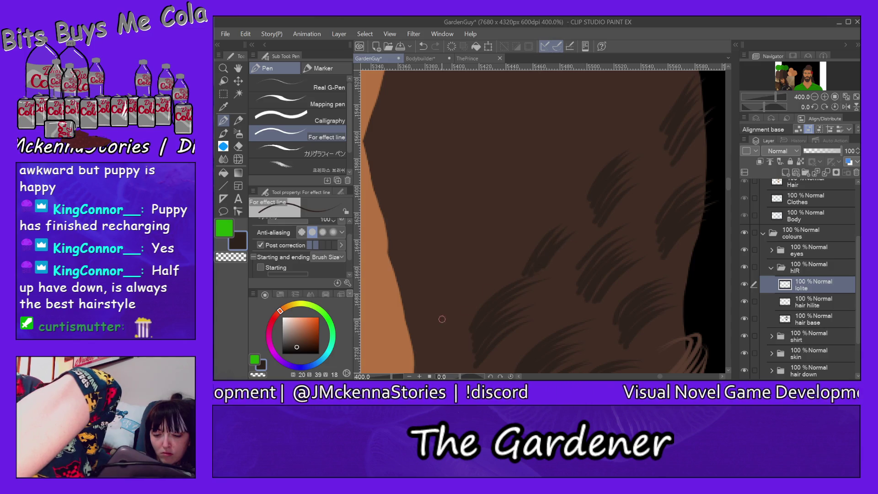
mouse_move(420, 315)
mouse_down()
mouse_move(469, 264)
mouse_move(470, 277)
mouse_move(508, 255)
mouse_up()
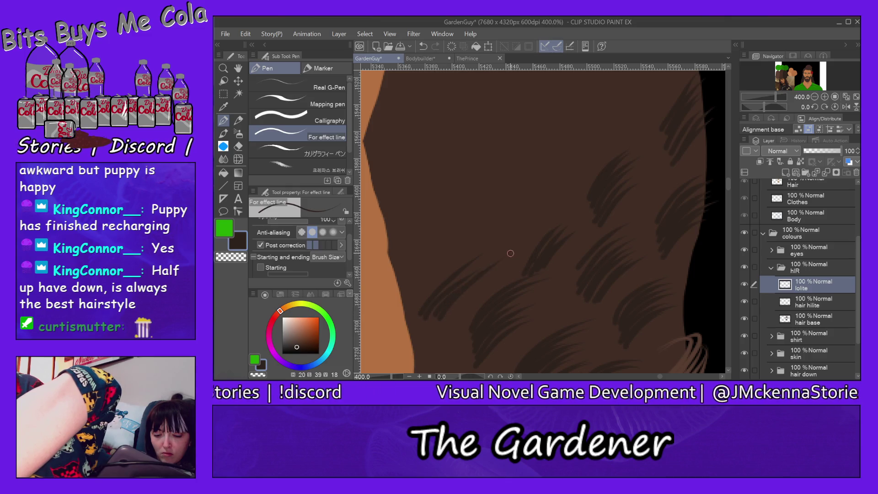
click(779, 76)
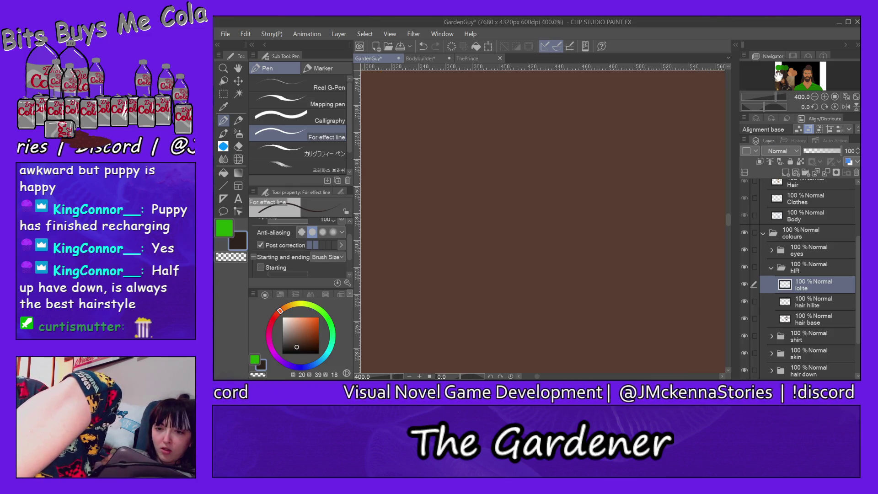
Step: Fit the illustration to the window, zoom back in, and select the hair hilite layer in the hIR folder
alt+click(619, 186)
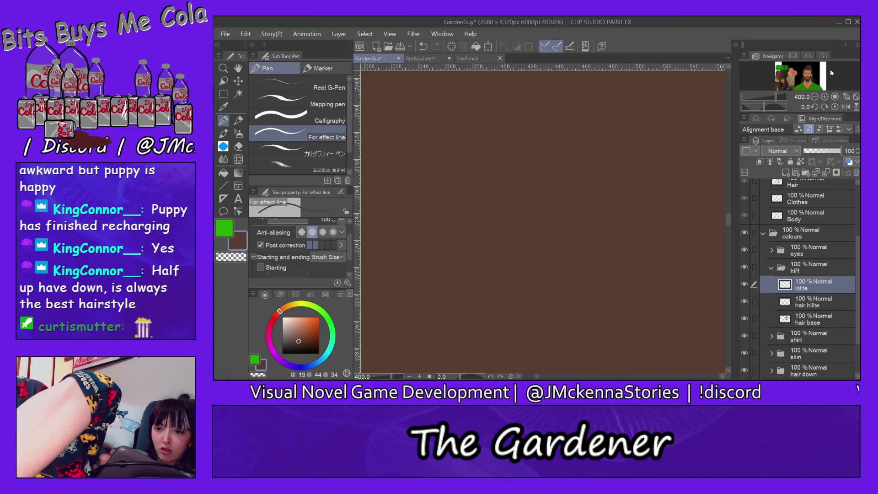
click(808, 75)
drag(812, 78, 809, 75)
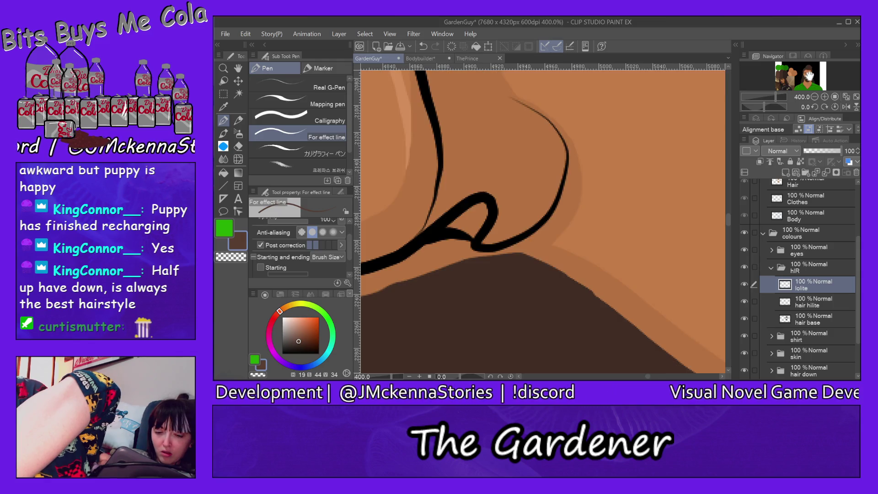
key(ctrl+0)
scroll(626, 207, up, 2)
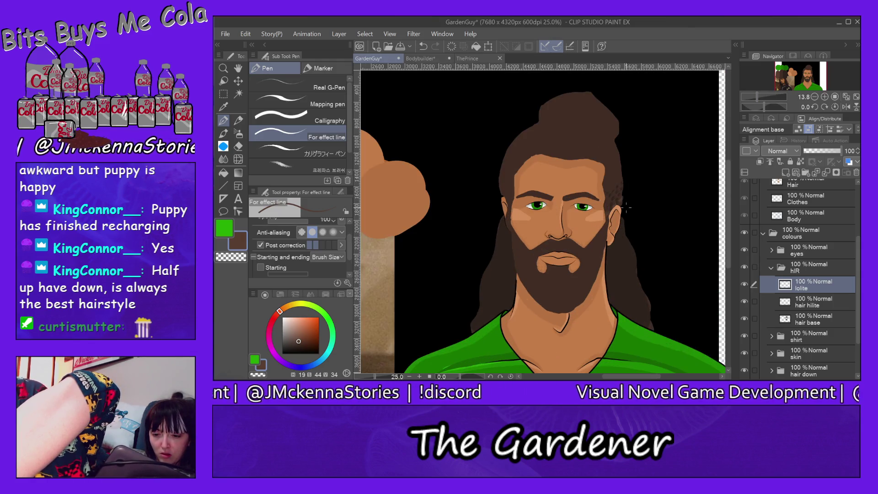
scroll(627, 208, up, 4)
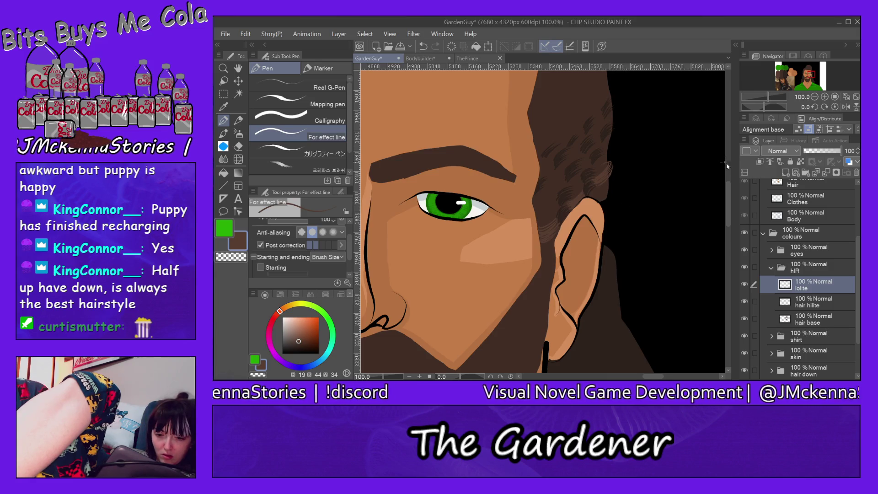
scroll(728, 197, up, 2)
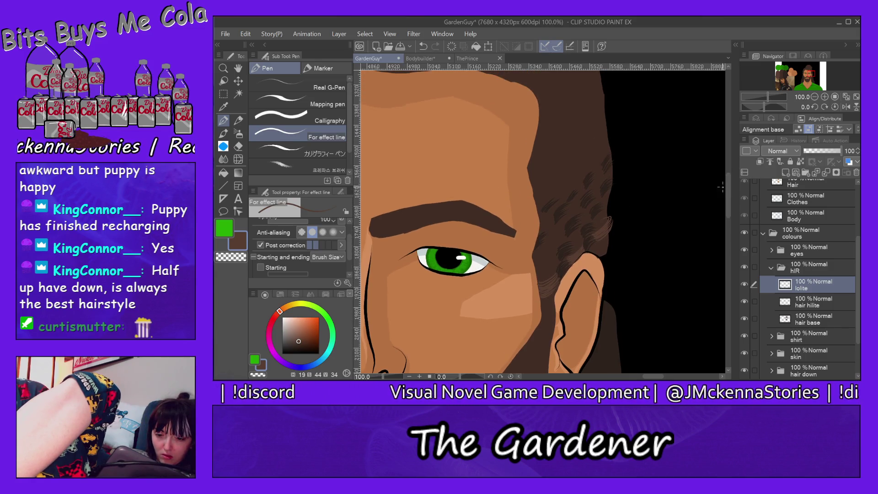
click(805, 307)
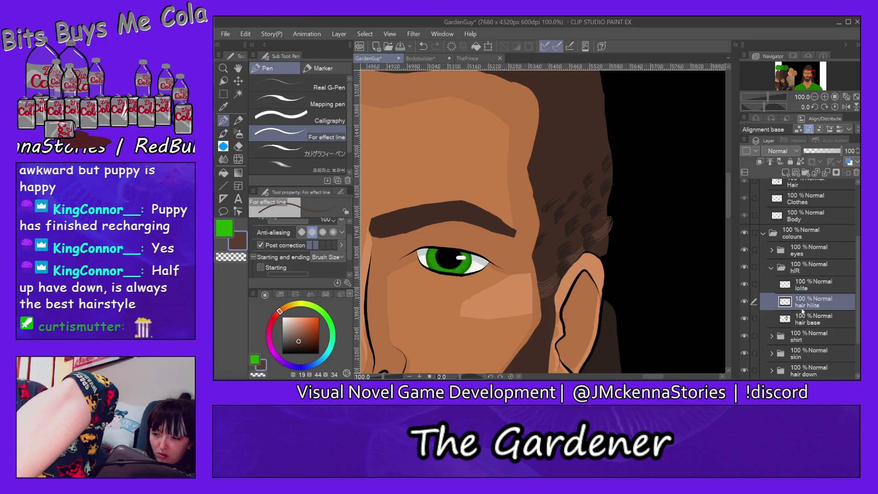
Step: Sweep three light highlight strands across mid-hair and stack hair hilite above the lolite layer
scroll(549, 271, up, 4)
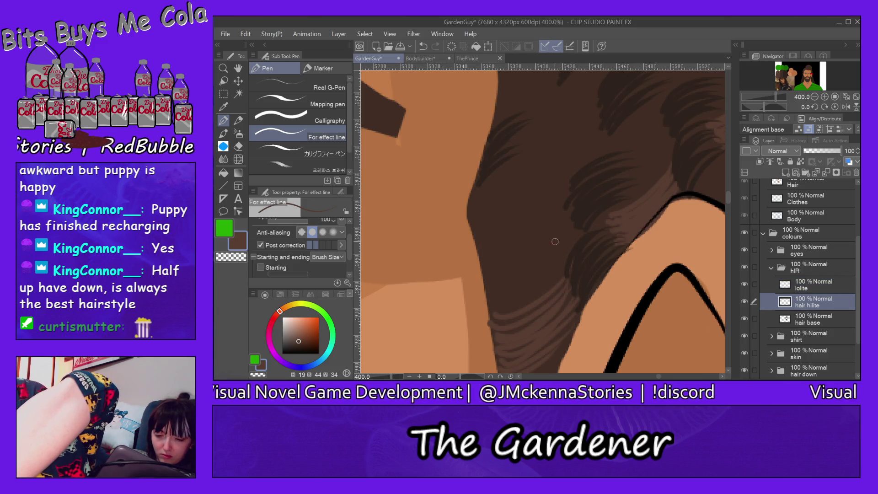
drag(529, 276, 578, 225)
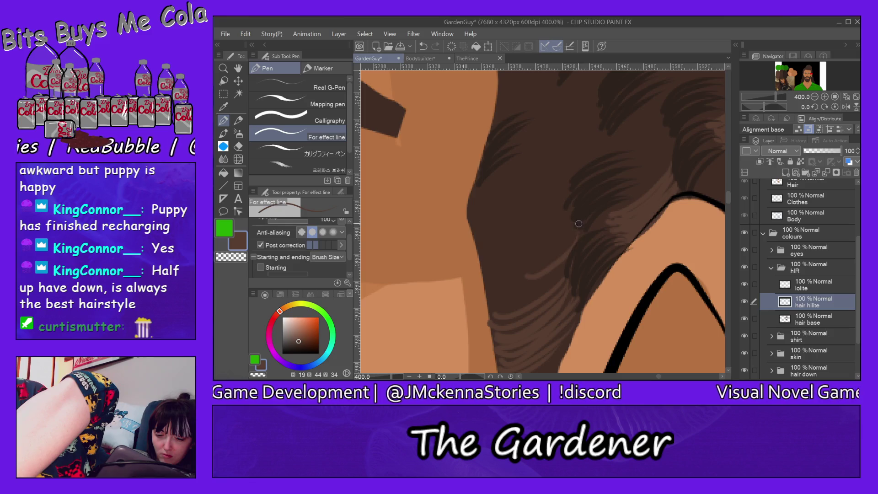
mouse_move(522, 275)
mouse_down()
mouse_move(592, 210)
mouse_move(576, 231)
mouse_up()
drag(518, 260, 574, 224)
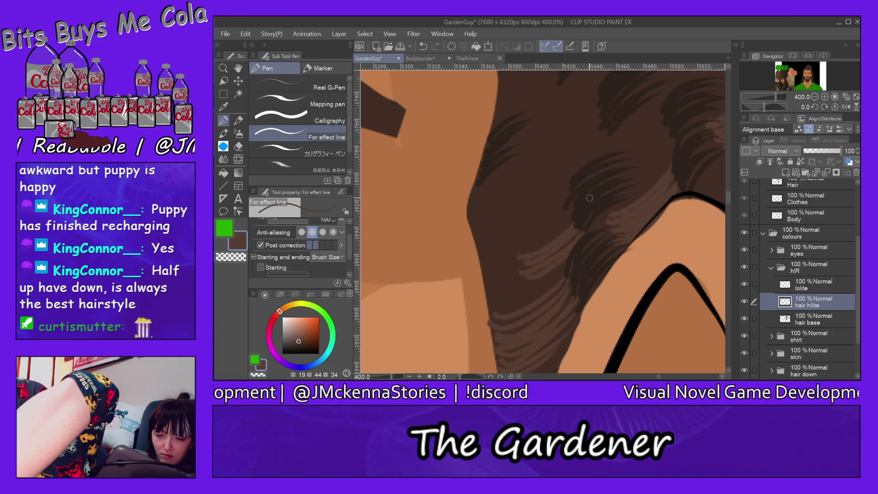
drag(812, 302, 807, 274)
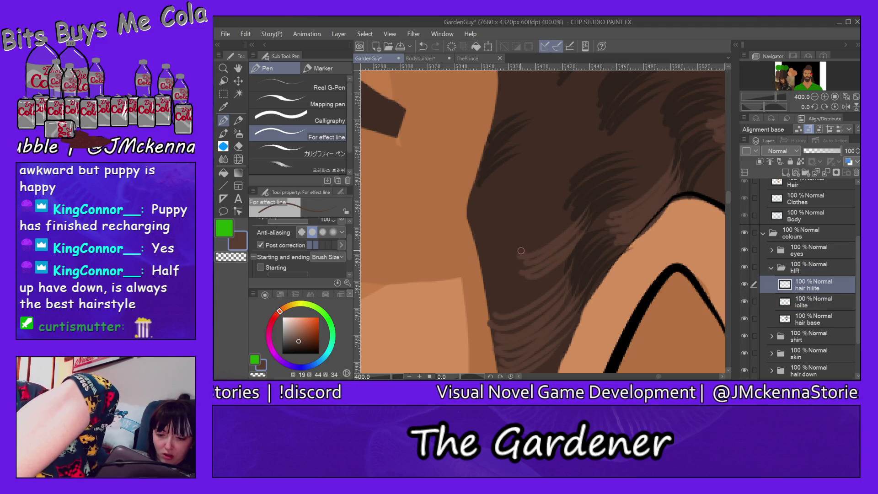
Step: Paint more light upward highlight strands in the mid and lower hair
drag(520, 242, 565, 215)
drag(523, 237, 576, 189)
drag(519, 232, 574, 176)
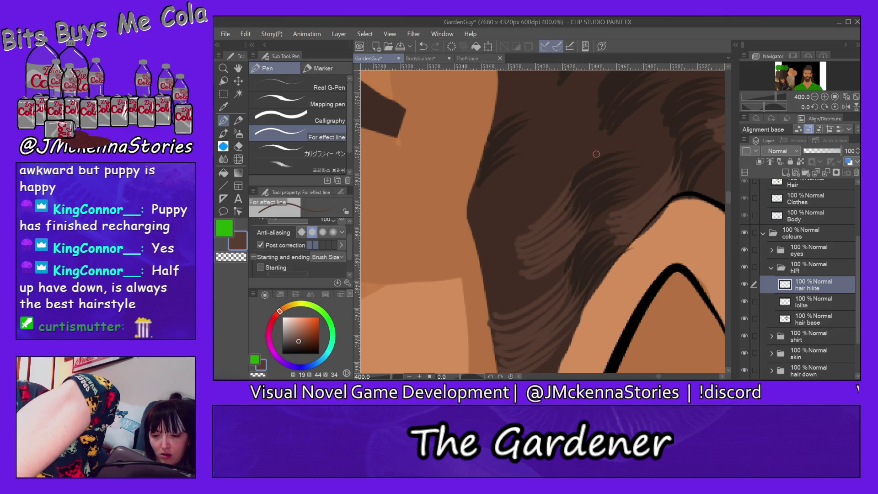
drag(729, 199, 730, 187)
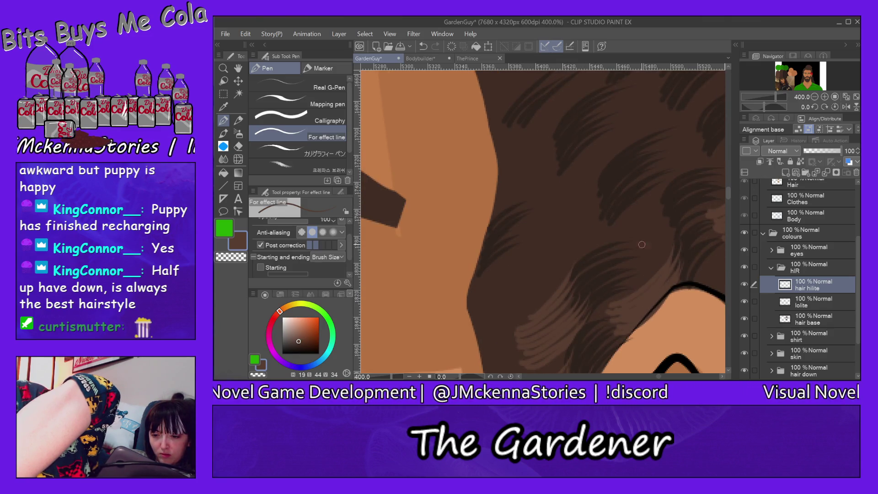
mouse_move(630, 254)
mouse_down()
mouse_move(663, 218)
mouse_move(669, 224)
mouse_up()
mouse_move(635, 270)
mouse_down()
mouse_move(680, 227)
mouse_move(665, 200)
mouse_up()
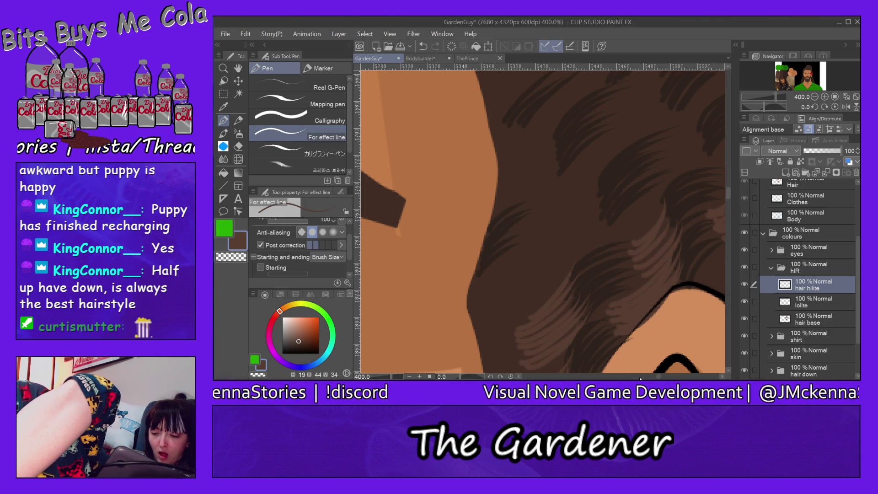
drag(659, 378, 662, 378)
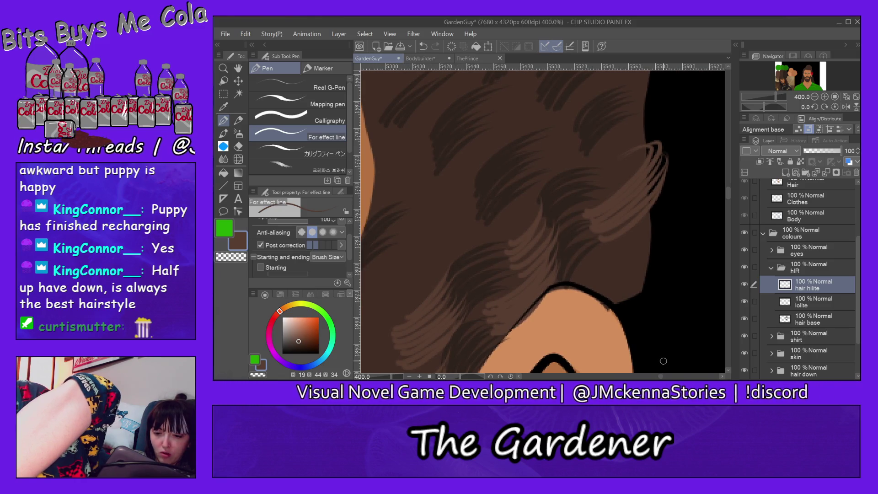
scroll(275, 247, down, 2)
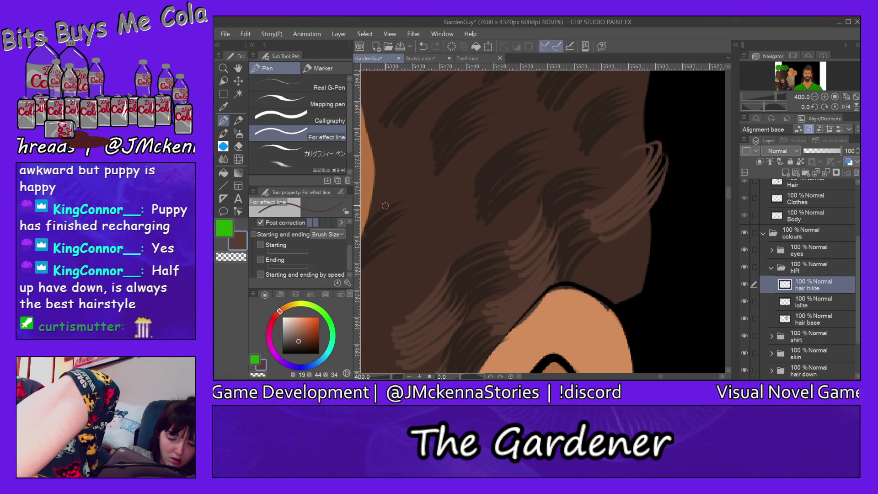
Step: Enable Starting taper and paint tapered curved light strands along the hair's outer edge
click(260, 244)
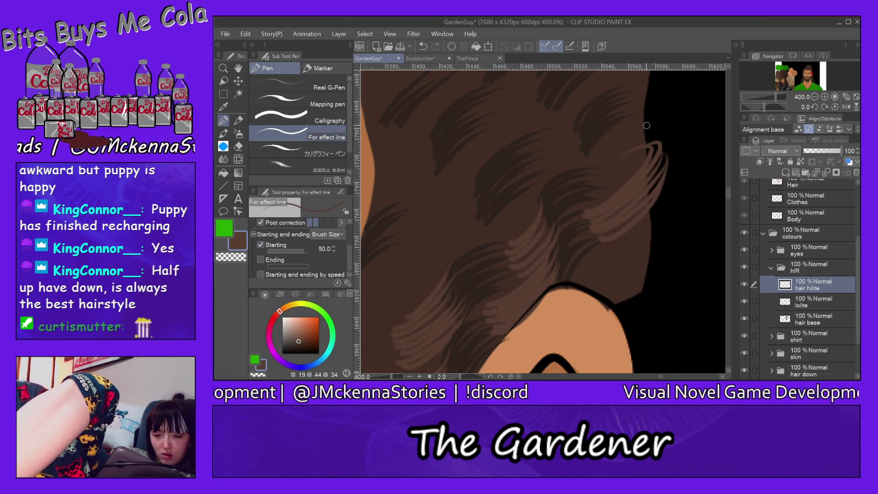
drag(622, 144, 591, 168)
mouse_move(632, 148)
mouse_down()
mouse_move(587, 178)
mouse_move(594, 185)
mouse_up()
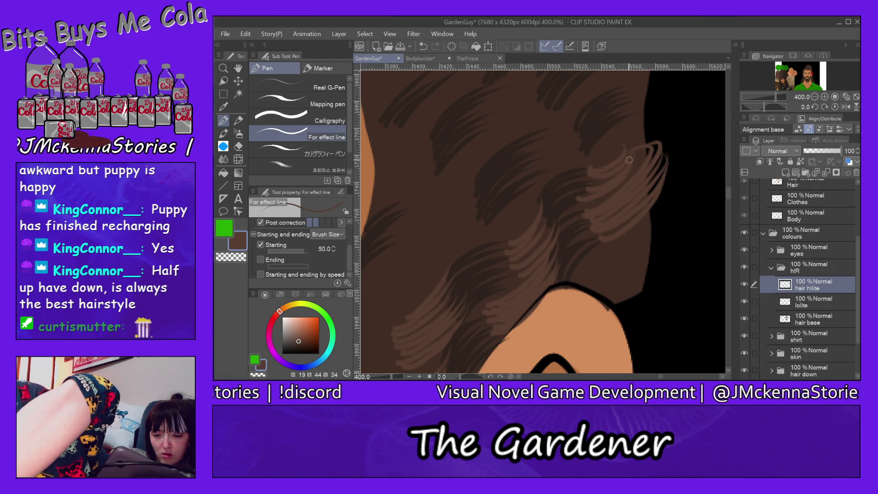
drag(729, 198, 729, 193)
drag(655, 174, 609, 208)
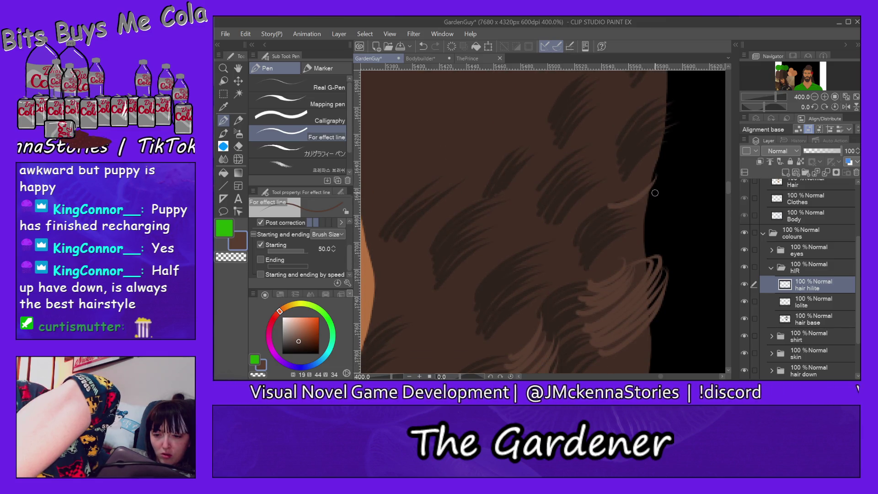
mouse_move(663, 179)
mouse_down()
mouse_move(615, 214)
mouse_move(628, 217)
mouse_up()
drag(666, 185, 615, 231)
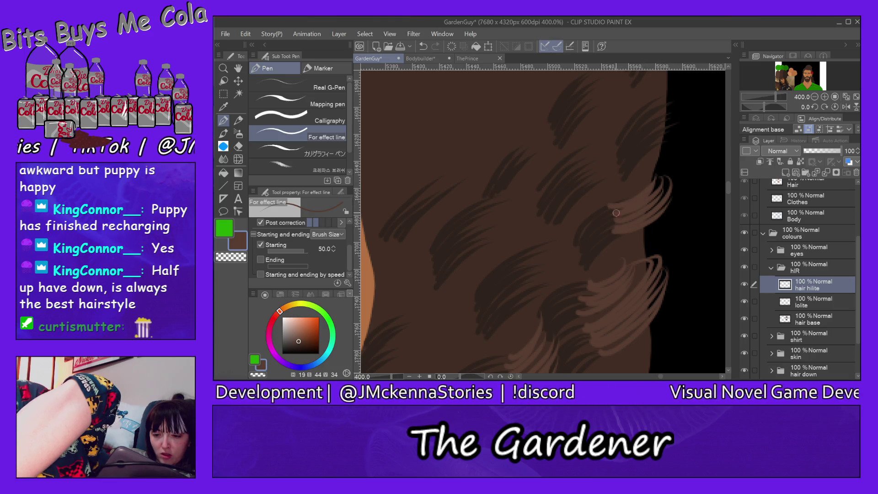
Step: Fill in several more light strands through the middle of the hair
mouse_move(531, 259)
mouse_down()
mouse_move(572, 246)
mouse_move(533, 268)
mouse_up()
drag(580, 247, 530, 279)
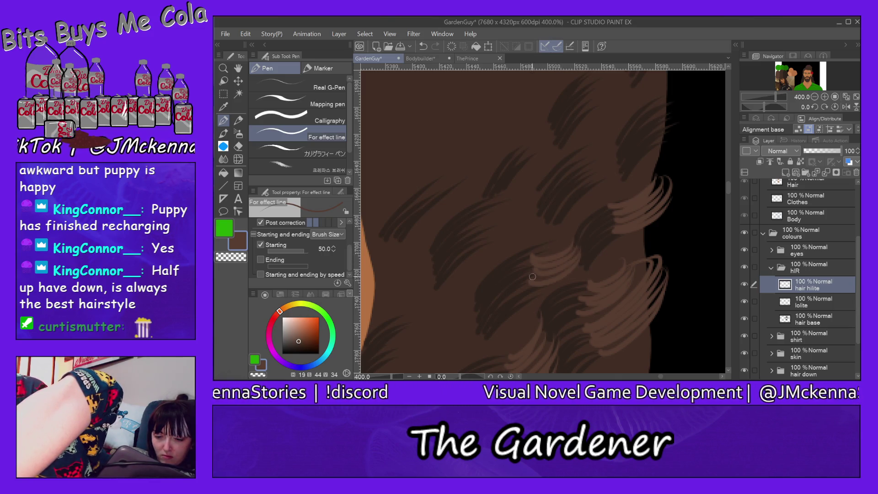
drag(581, 257, 540, 290)
drag(581, 224, 528, 251)
scroll(727, 194, down, 5)
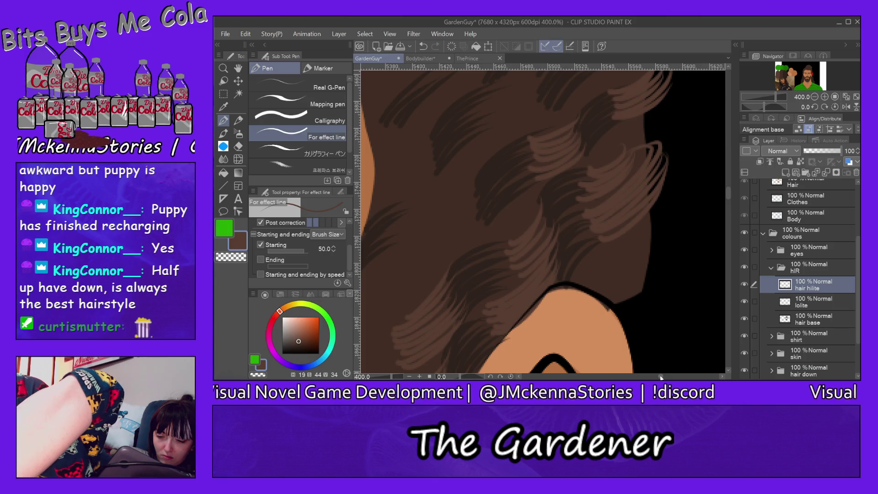
mouse_move(660, 378)
mouse_down()
mouse_move(645, 378)
mouse_move(658, 377)
mouse_up()
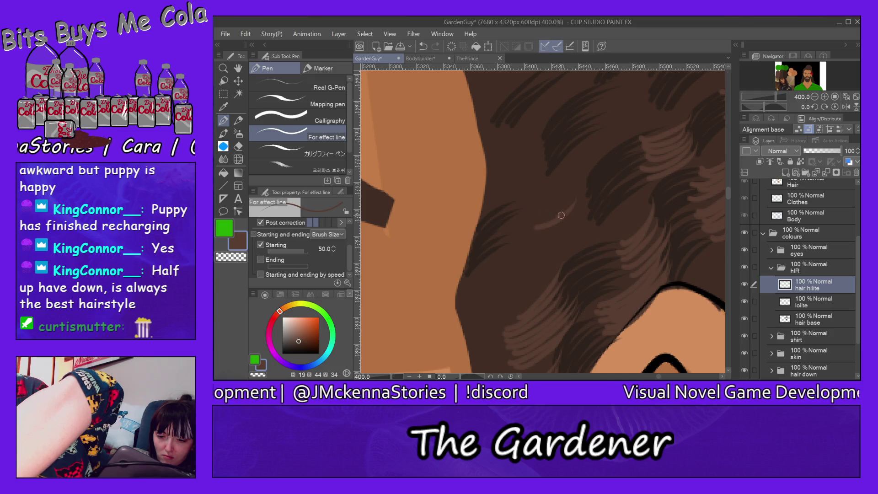
Step: Add diagonal highlight strands beside the face, low in the hair, and across the upper right
mouse_move(531, 237)
mouse_down()
mouse_move(586, 205)
mouse_move(535, 251)
mouse_up()
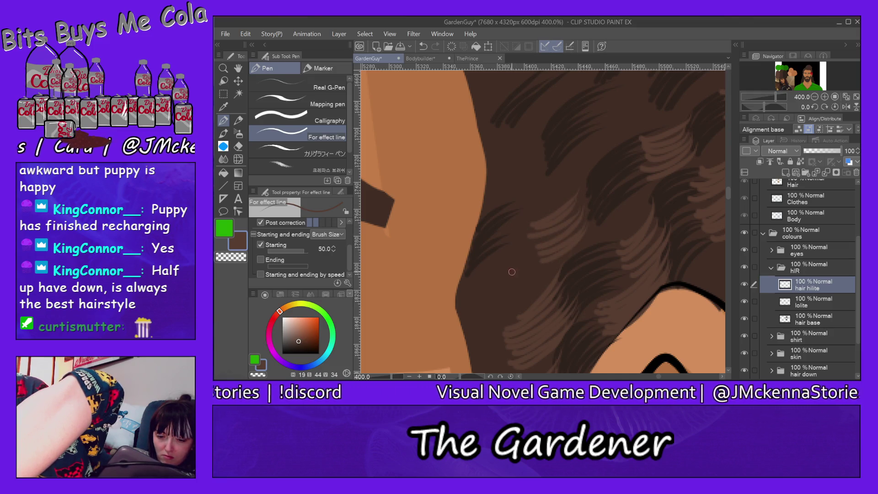
mouse_move(489, 216)
mouse_down()
mouse_move(536, 184)
mouse_move(501, 222)
mouse_up()
drag(545, 194, 489, 232)
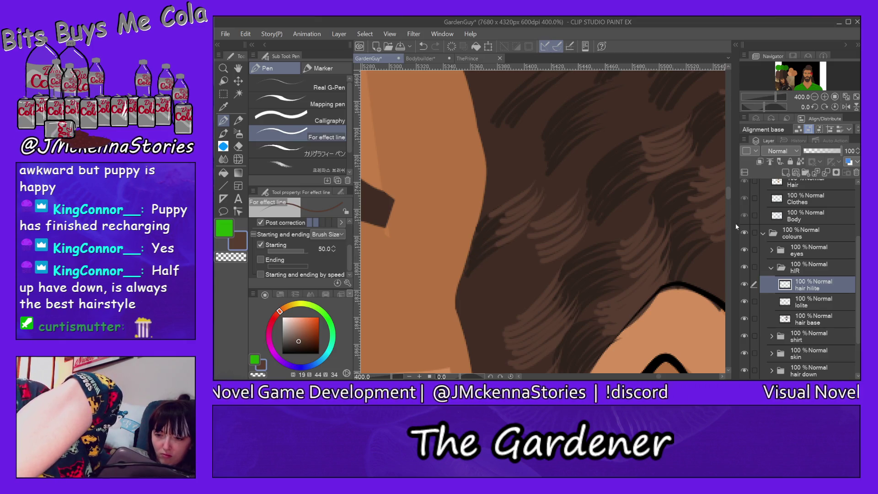
scroll(729, 197, up, 5)
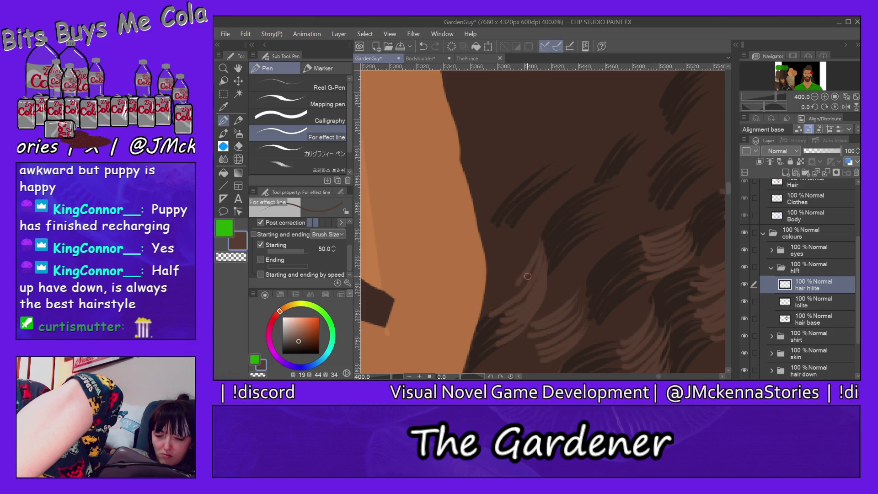
drag(522, 301, 495, 319)
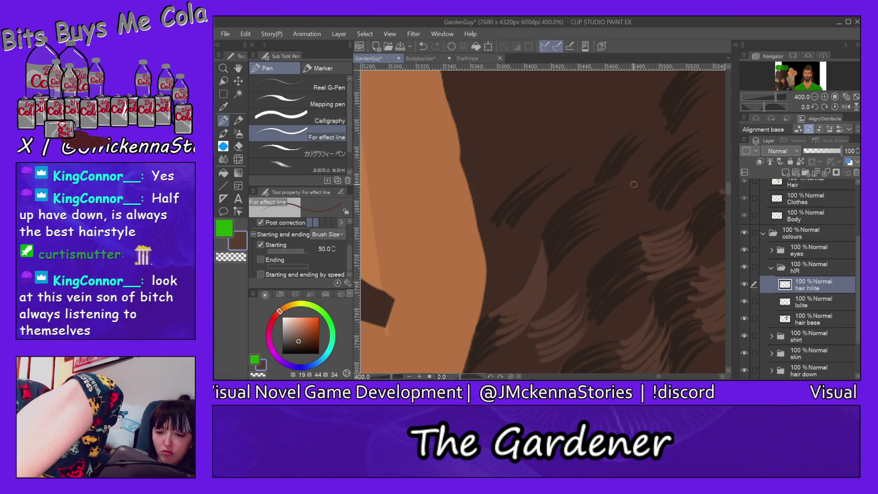
drag(658, 172, 575, 233)
drag(670, 195, 569, 233)
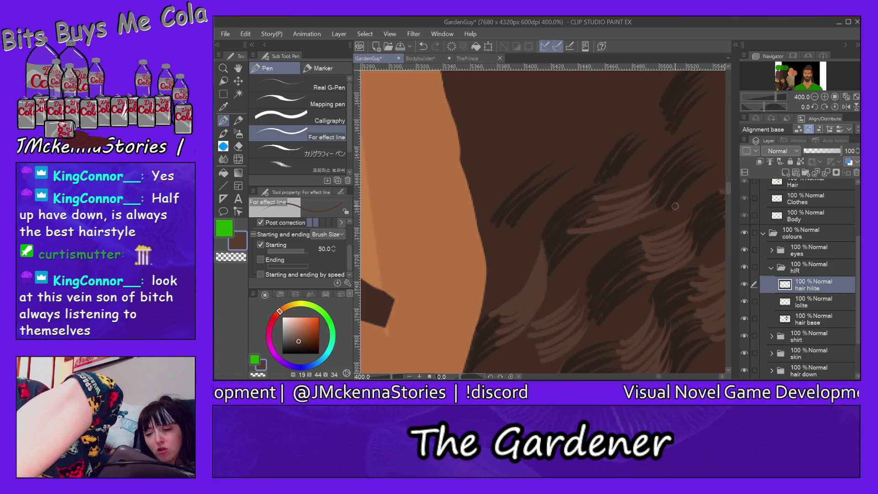
drag(658, 194, 600, 253)
mouse_move(654, 214)
mouse_down()
mouse_move(619, 244)
mouse_move(647, 230)
mouse_up()
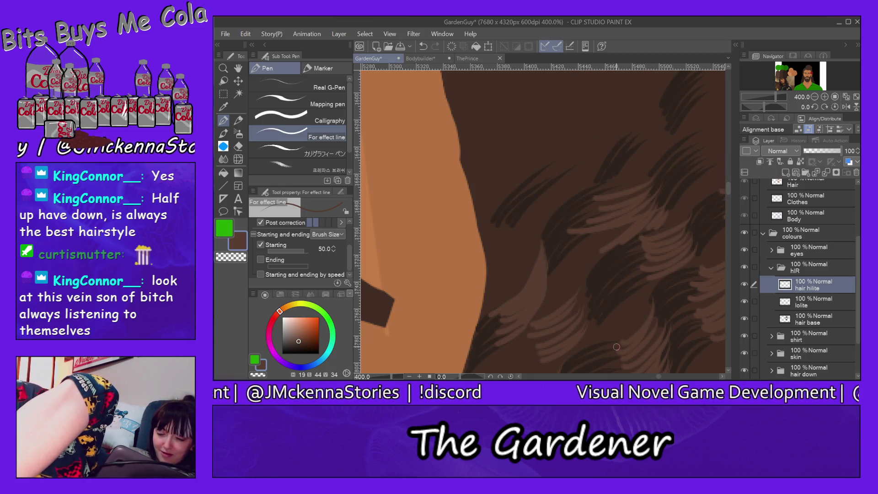
scroll(662, 376, right, 3)
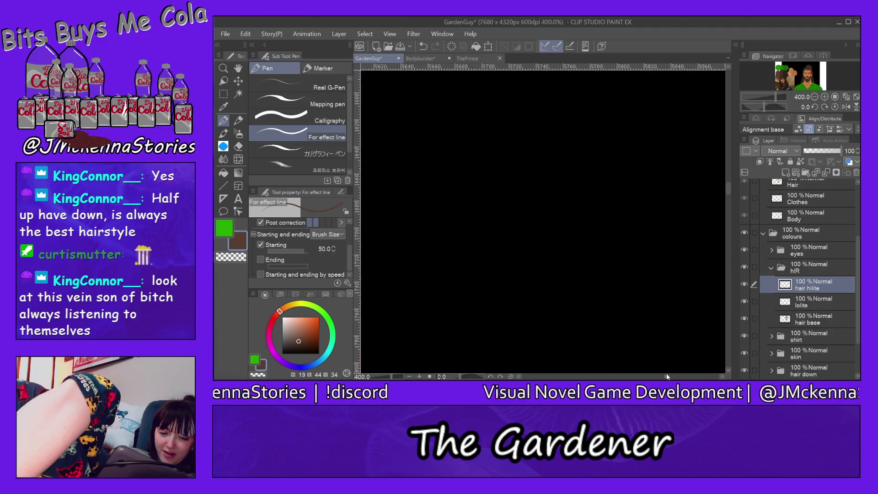
Step: Add light strands at the hair's right edge and lower down, undoing the last stroke
scroll(662, 376, left, 1)
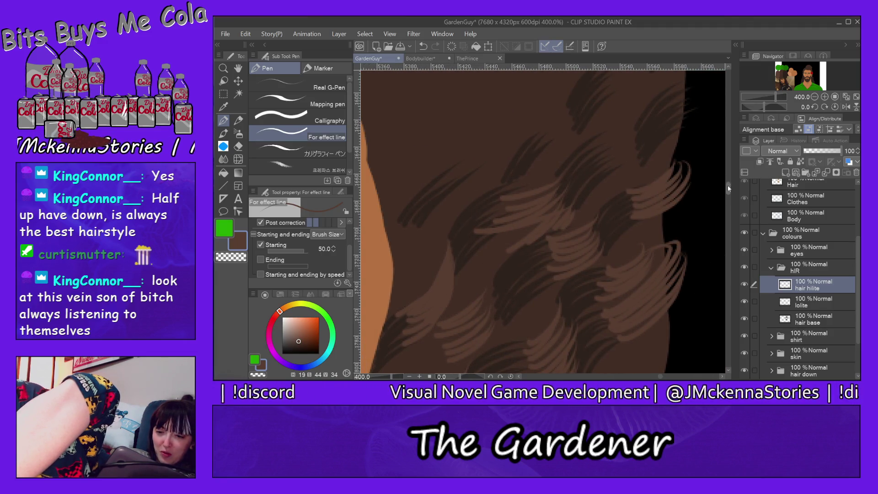
scroll(728, 185, up, 2)
mouse_move(676, 191)
mouse_down()
mouse_move(691, 164)
mouse_move(671, 201)
mouse_move(696, 209)
mouse_move(673, 242)
mouse_up()
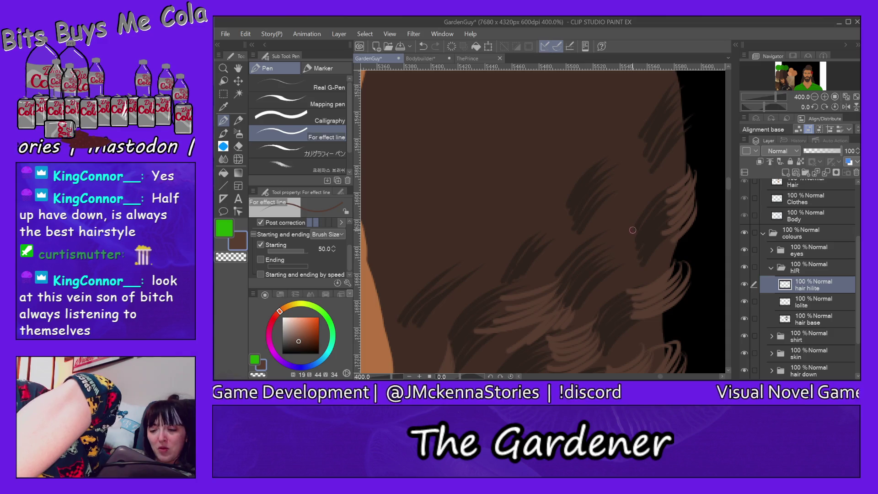
drag(603, 280, 637, 249)
drag(599, 284, 641, 251)
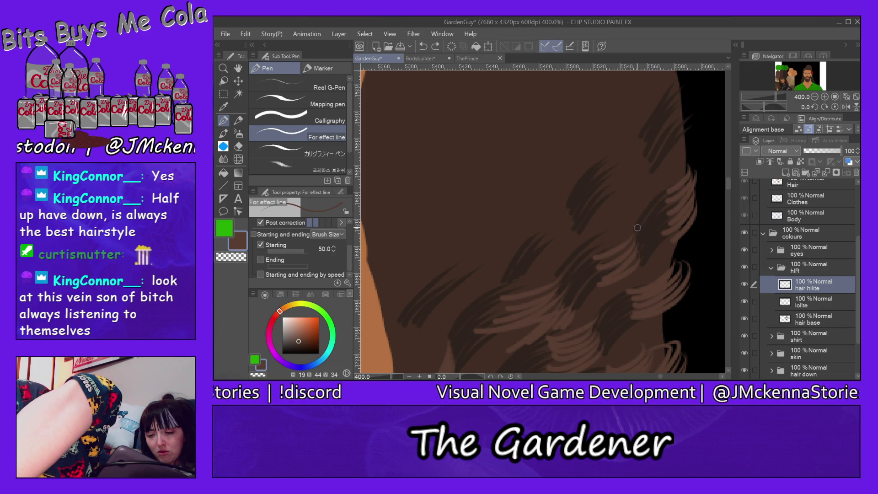
key(ctrl+z)
key(ctrl+z)
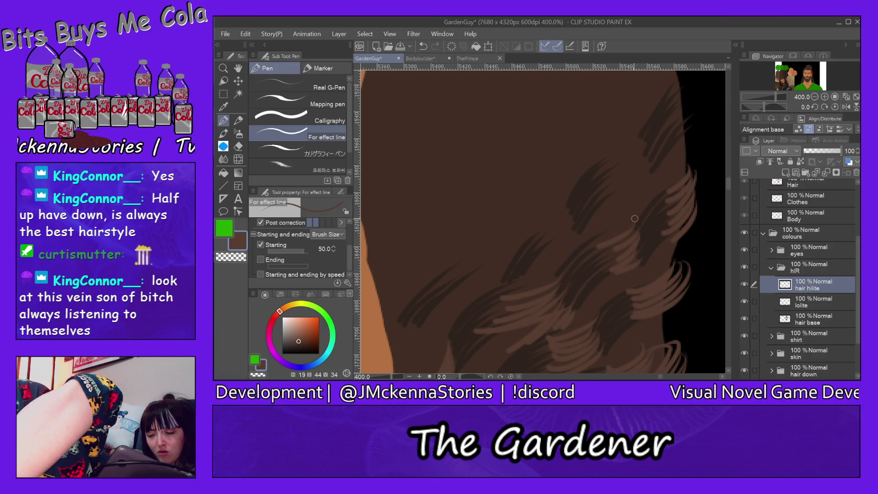
Step: Paint light highlight strands higher in the hair, some running down-left
drag(641, 217, 597, 240)
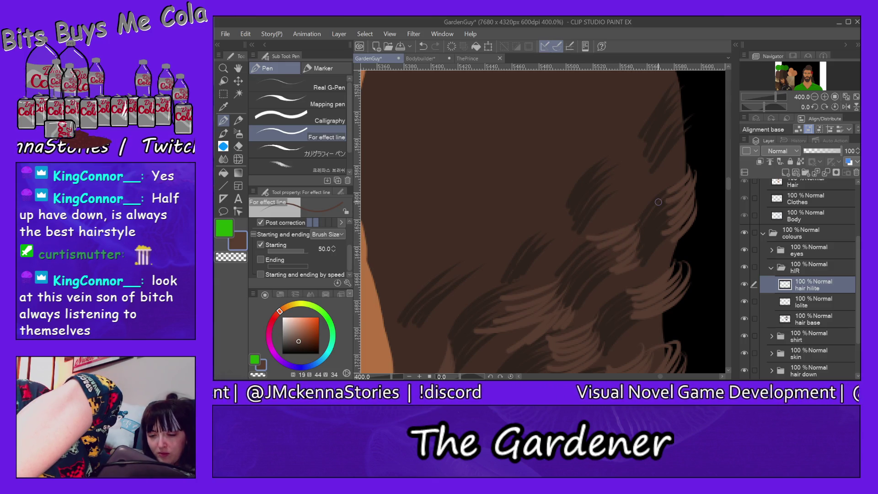
mouse_move(640, 129)
mouse_down()
mouse_move(600, 162)
mouse_move(613, 170)
mouse_move(607, 182)
mouse_up()
drag(648, 144, 624, 184)
mouse_move(650, 150)
mouse_down()
mouse_move(618, 195)
mouse_move(531, 236)
mouse_up()
drag(573, 195, 552, 234)
drag(570, 195, 563, 243)
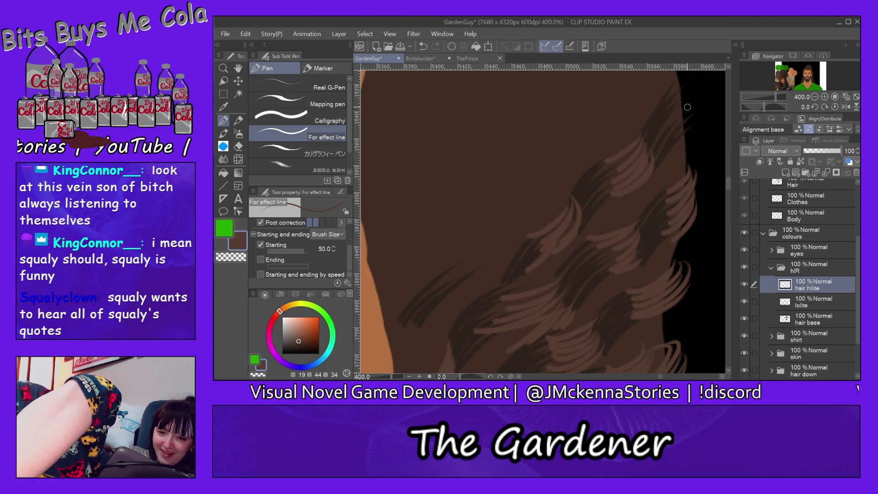
drag(729, 184, 731, 177)
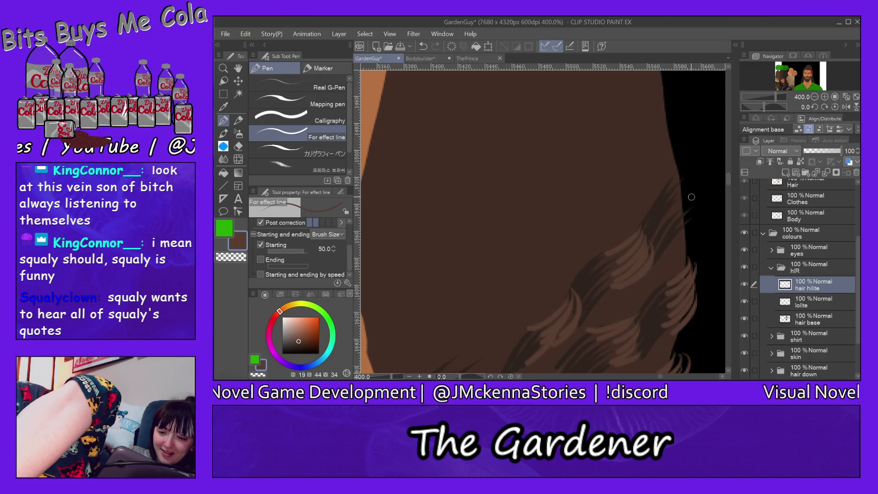
Step: Paint brown strands along the hair's outer edge, redoing one that went wrong
drag(679, 156, 667, 216)
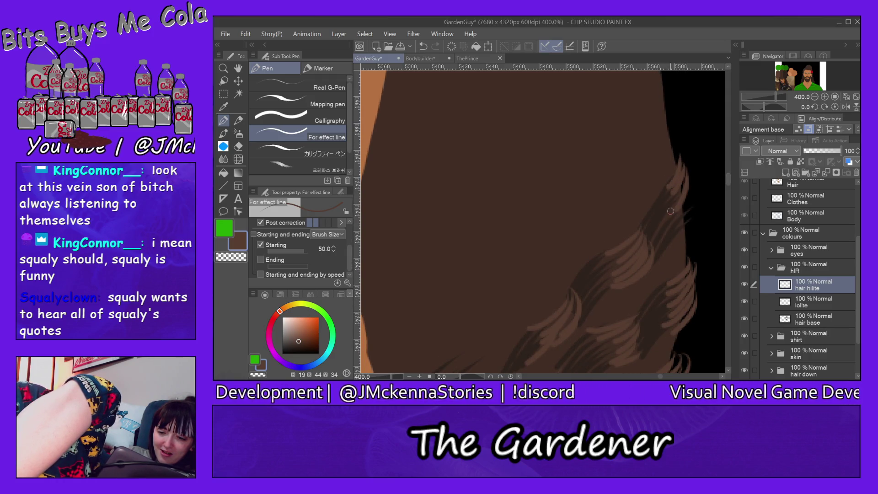
drag(692, 172, 664, 243)
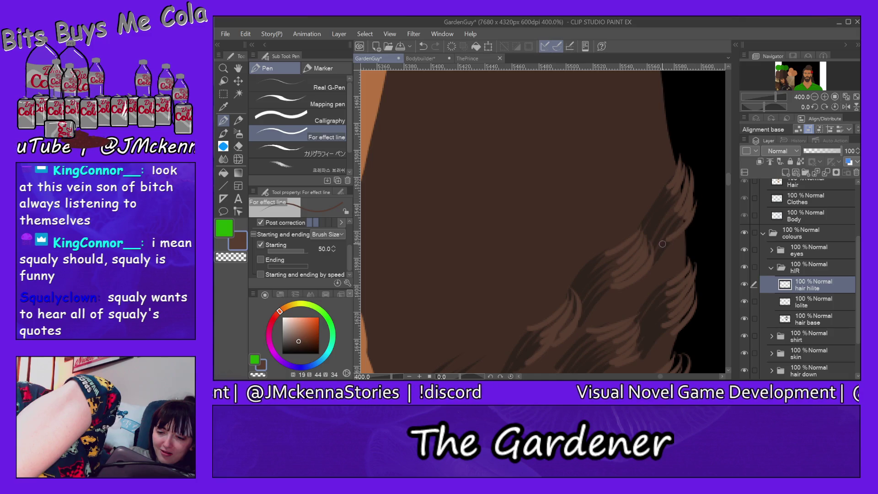
key(ctrl+z)
drag(696, 197, 666, 237)
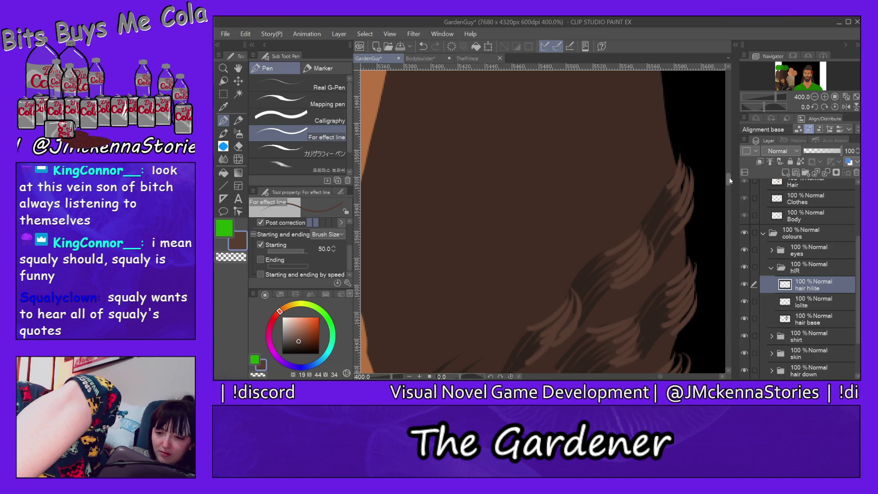
scroll(730, 183, down, 5)
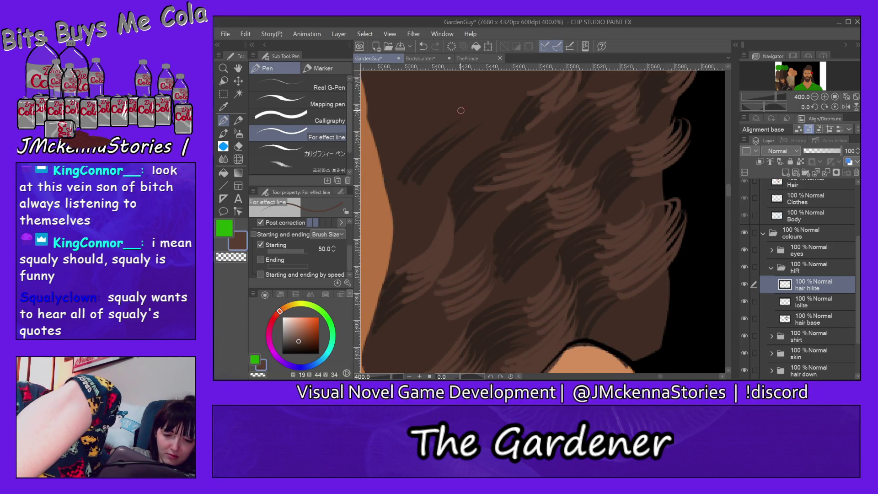
Step: Paint light brown strands running down-left in the upper hair, then fit the canvas to the window
drag(469, 101, 411, 157)
key(ctrl+z)
drag(475, 97, 429, 145)
drag(488, 84, 433, 145)
drag(494, 85, 444, 141)
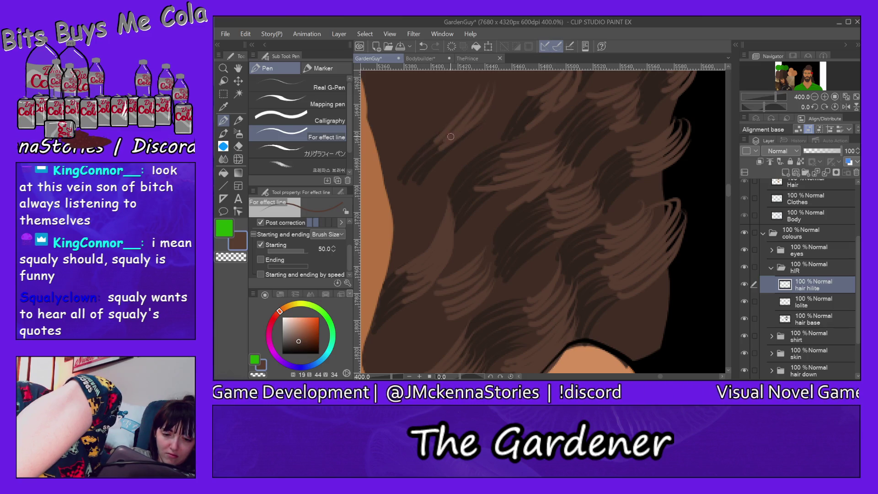
drag(501, 93, 452, 145)
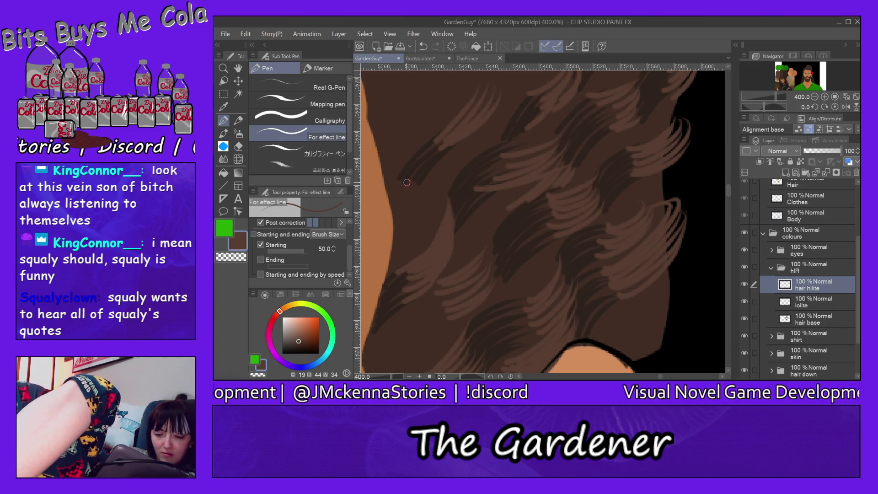
key(ctrl+0)
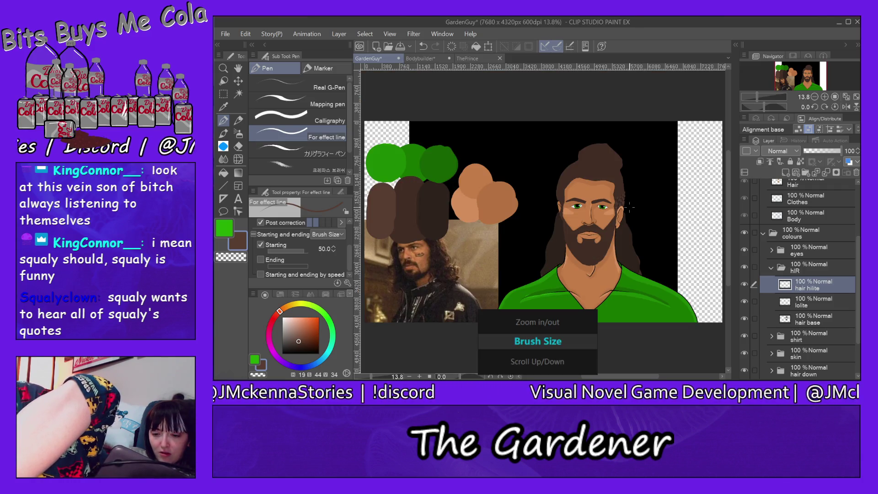
scroll(631, 202, up, 10)
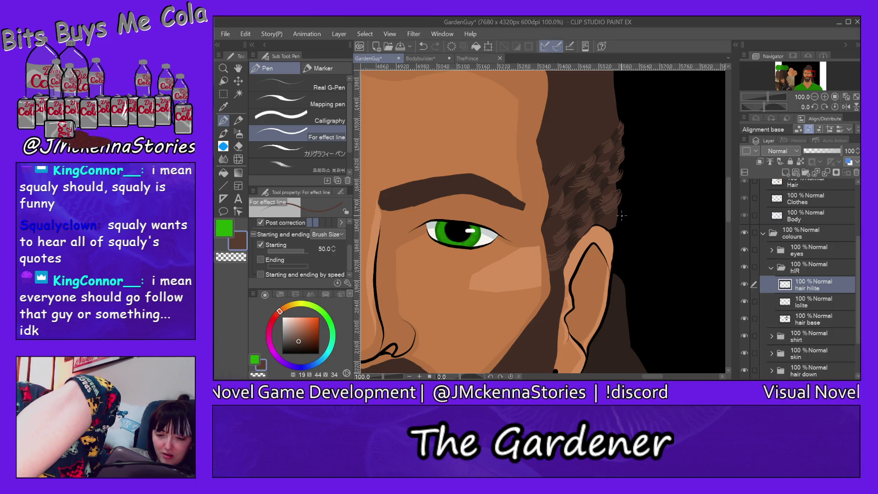
scroll(622, 215, down, 3)
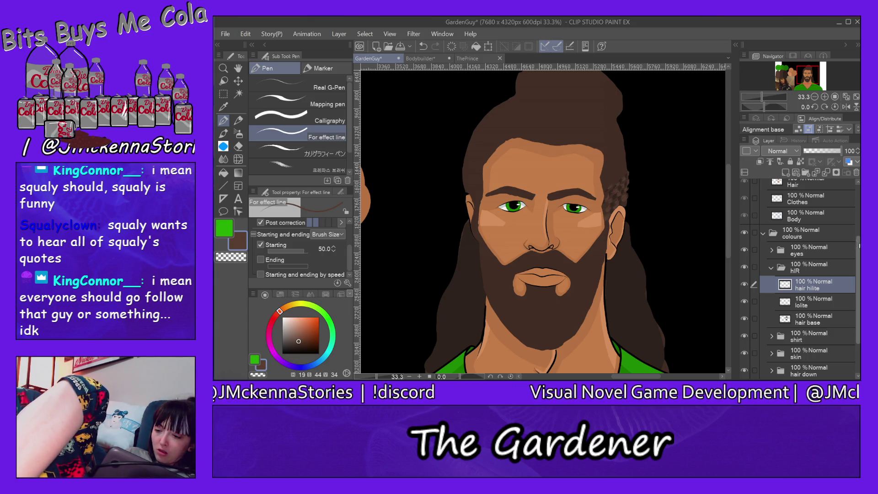
Step: Show the Sketches folder with its Hair and Body sketch layers hidden, and select the Hair sketch
drag(859, 247, 853, 172)
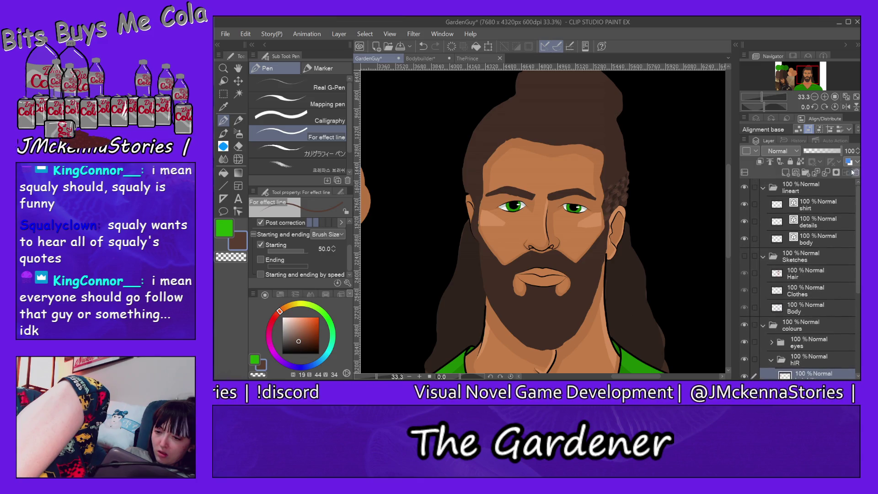
click(745, 256)
click(745, 274)
click(745, 308)
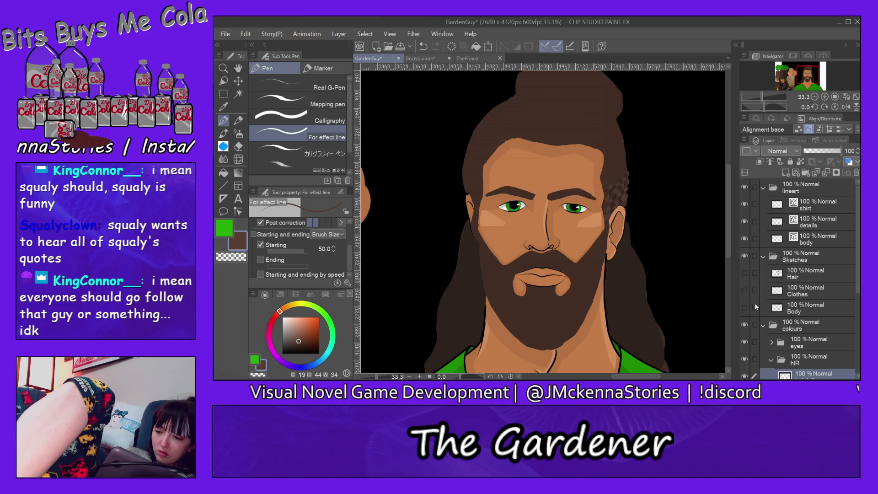
click(801, 277)
Step: Create a new raster layer named 'guideline' above the Hair sketch and choose dark blue
click(786, 172)
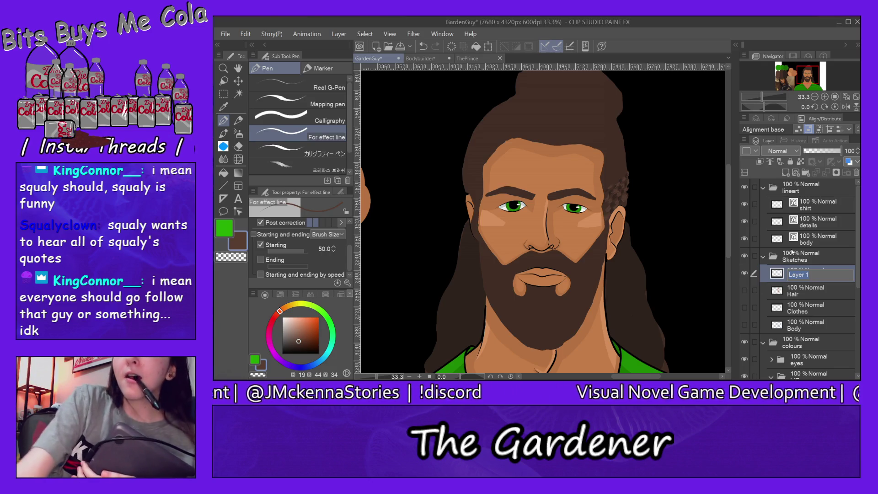
text(guid)
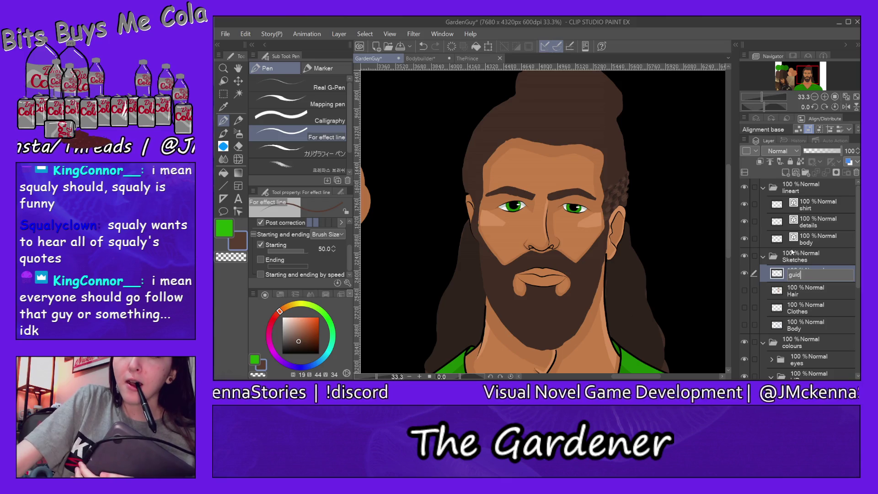
text(eline)
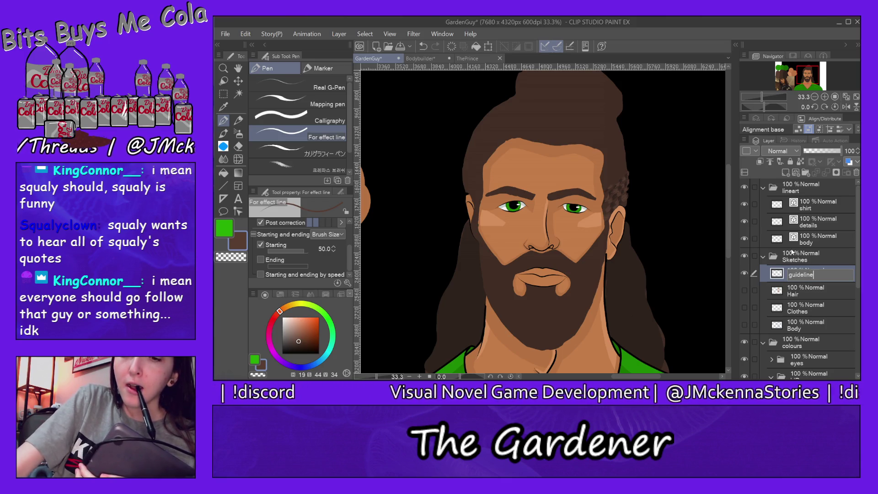
key(Return)
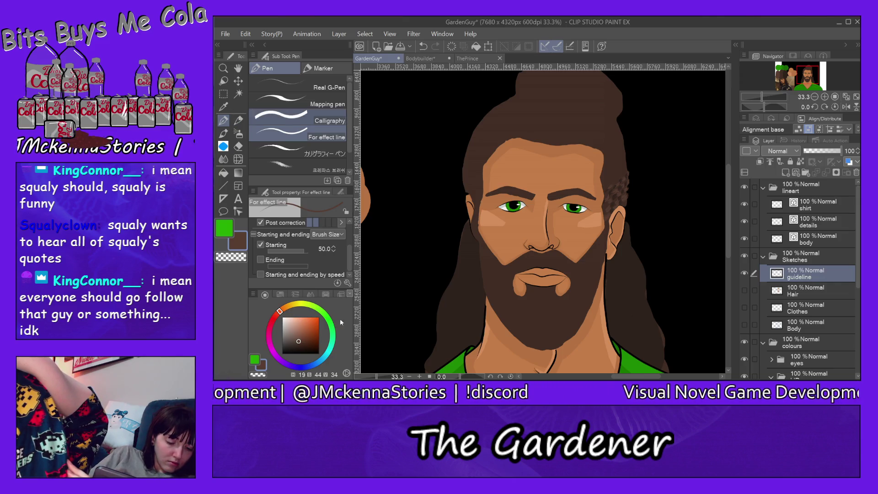
click(317, 364)
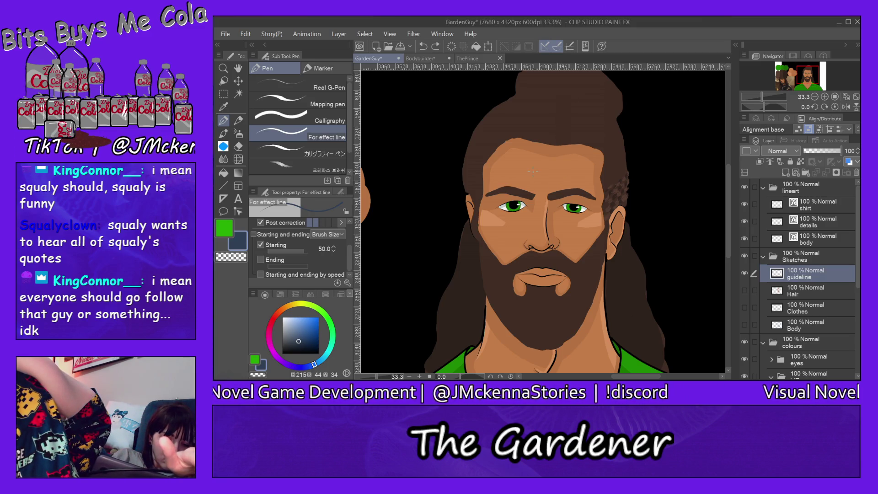
Step: Enlarge the pen to size 30 and draw six blue hair-flow guides down the front and right hair
scroll(297, 247, up, 3)
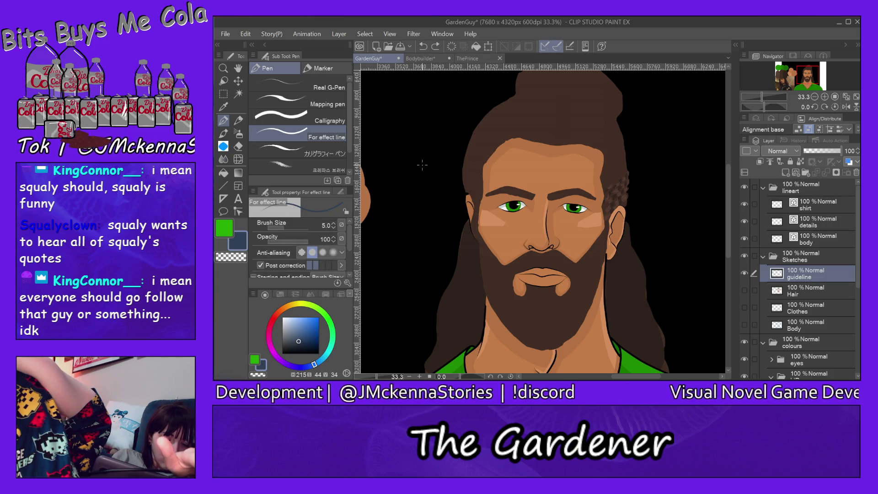
scroll(563, 151, up, 5)
scroll(568, 149, down, 4)
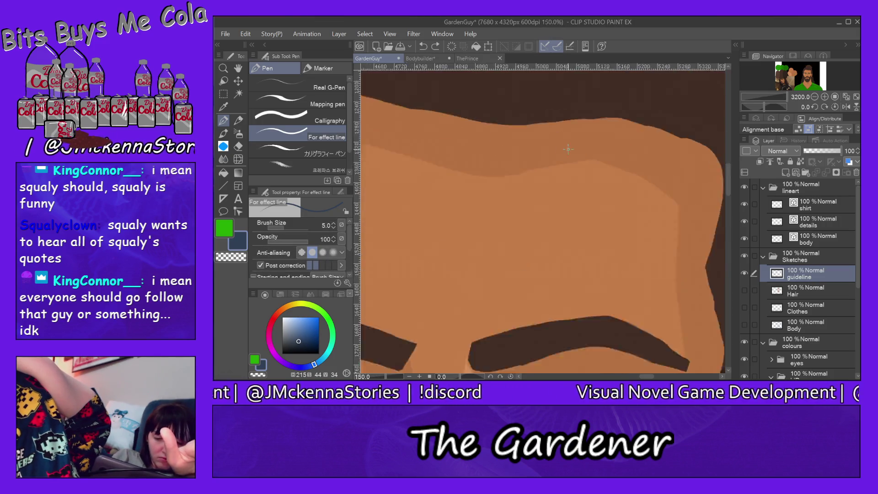
scroll(664, 159, up, 3)
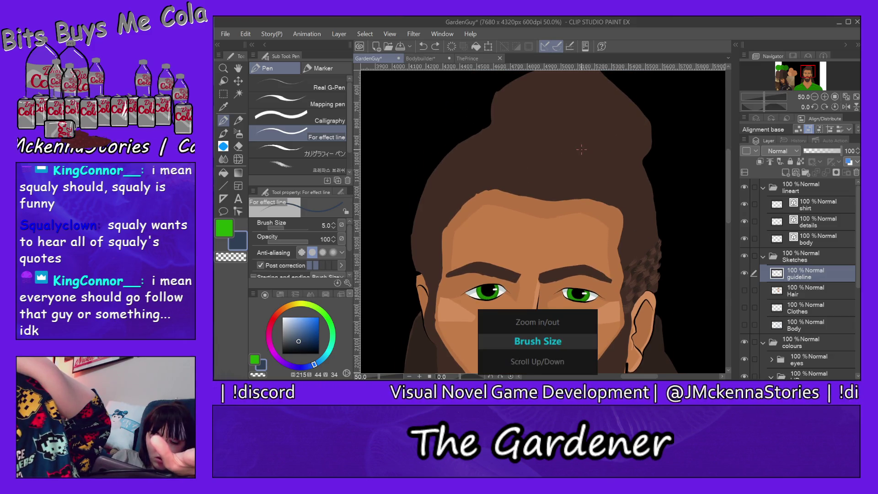
scroll(572, 146, up, 3)
scroll(572, 147, down, 3)
scroll(572, 147, up, 1)
key(bracketright)
key(bracketright)
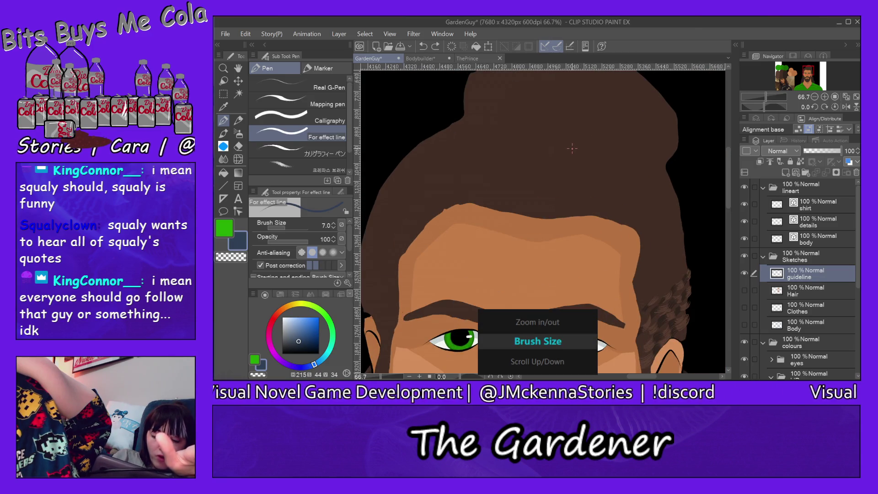
key(bracketright)
key(bracketright)
key(bracketright)
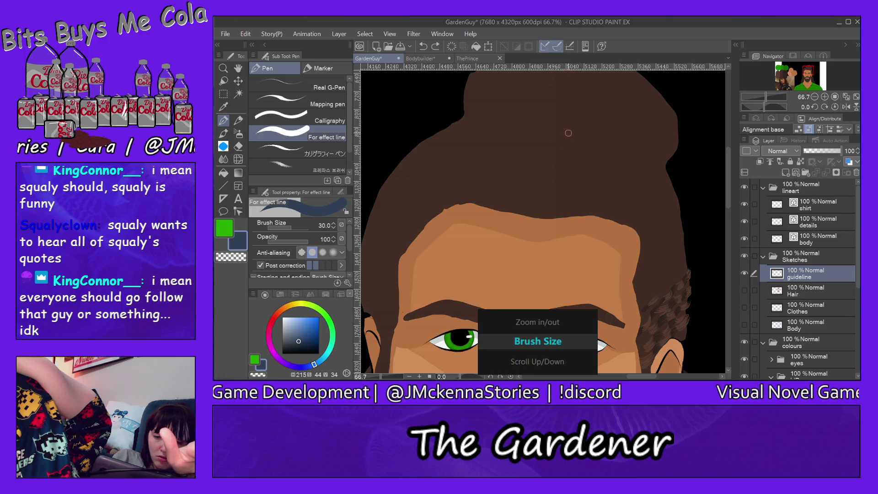
drag(571, 129, 544, 218)
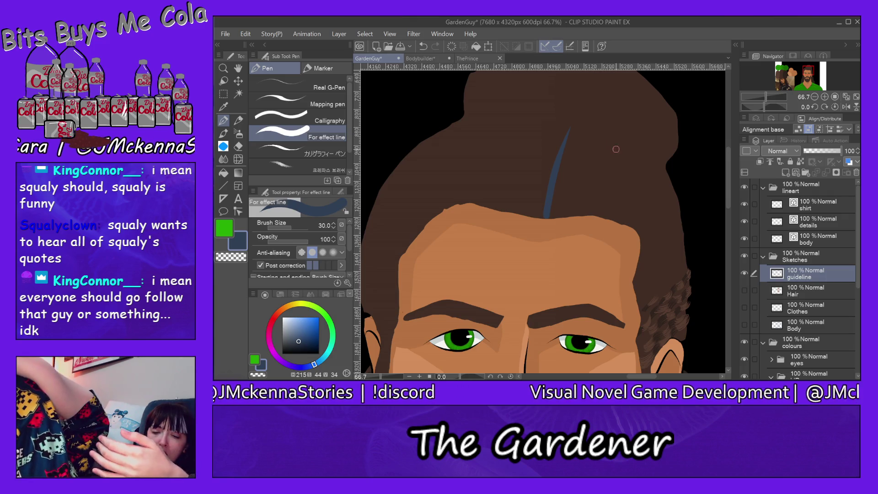
drag(617, 138, 602, 218)
drag(651, 156, 638, 237)
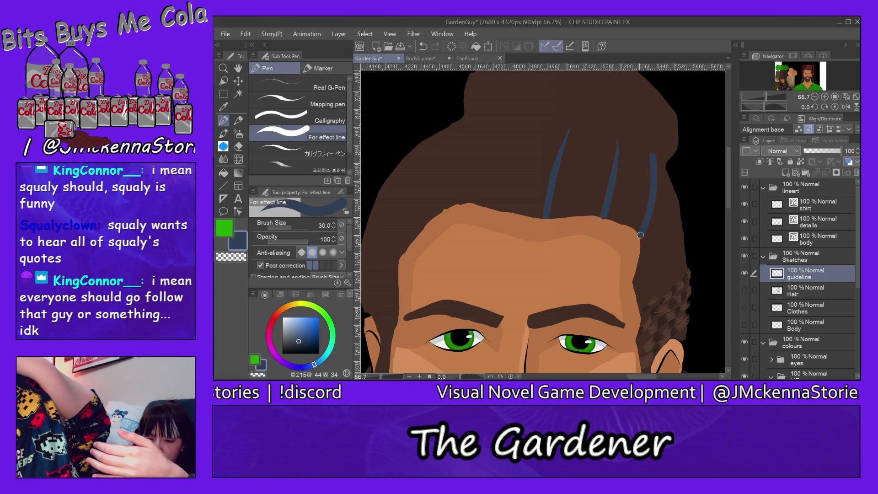
drag(676, 190, 634, 279)
drag(686, 257, 640, 308)
mouse_move(690, 294)
mouse_down()
mouse_move(659, 336)
mouse_move(641, 344)
mouse_up()
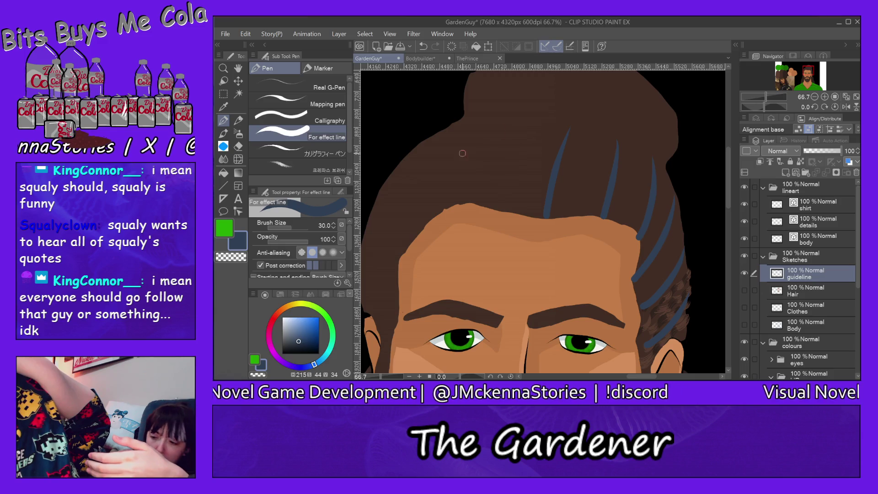
Step: Draw blue guide strands across the top, left side and front hairline of the hair
drag(520, 123, 496, 205)
drag(477, 121, 457, 204)
drag(417, 145, 420, 228)
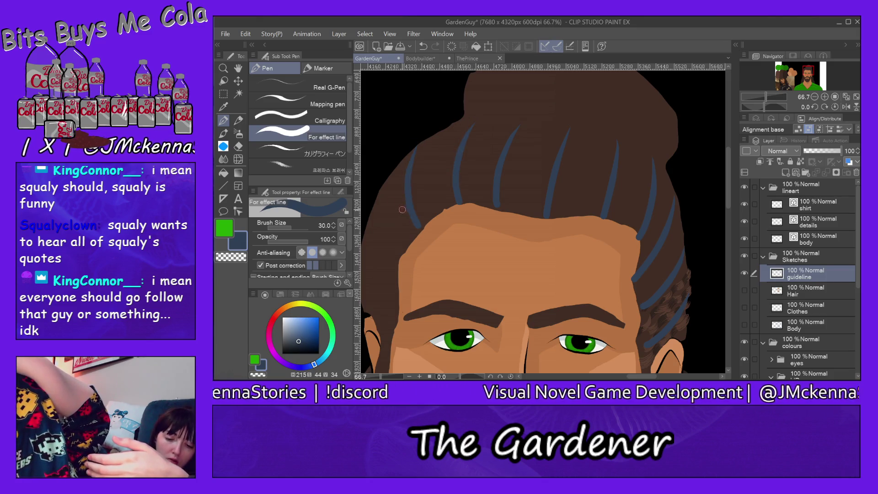
drag(652, 377, 639, 376)
drag(488, 212, 519, 262)
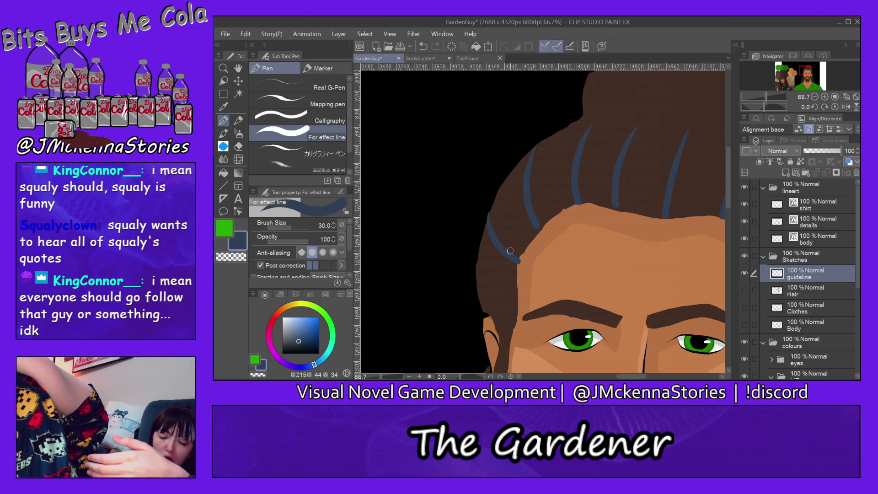
drag(479, 301, 512, 325)
drag(480, 266, 520, 299)
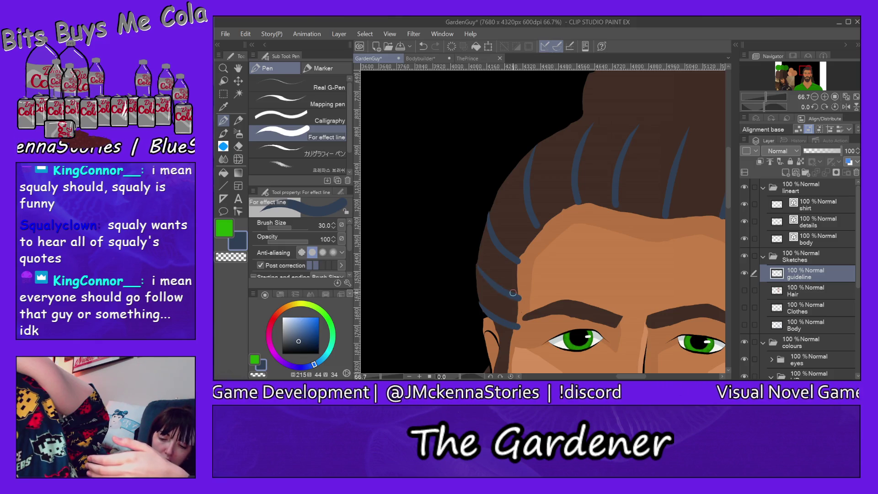
drag(503, 185, 531, 248)
drag(559, 129, 563, 206)
drag(617, 126, 596, 210)
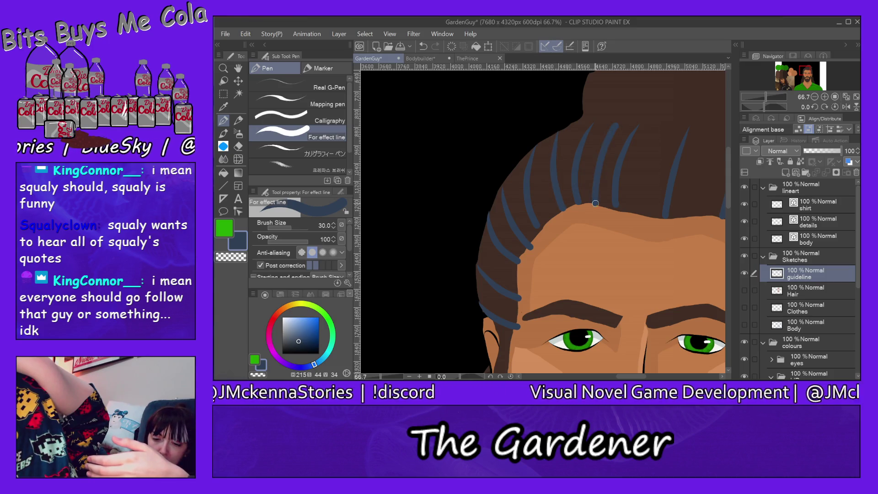
drag(663, 130, 640, 210)
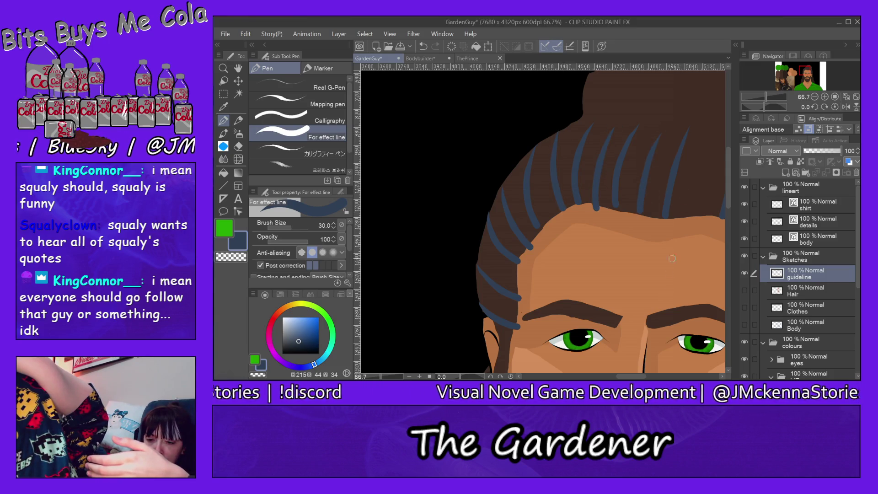
drag(643, 378, 654, 378)
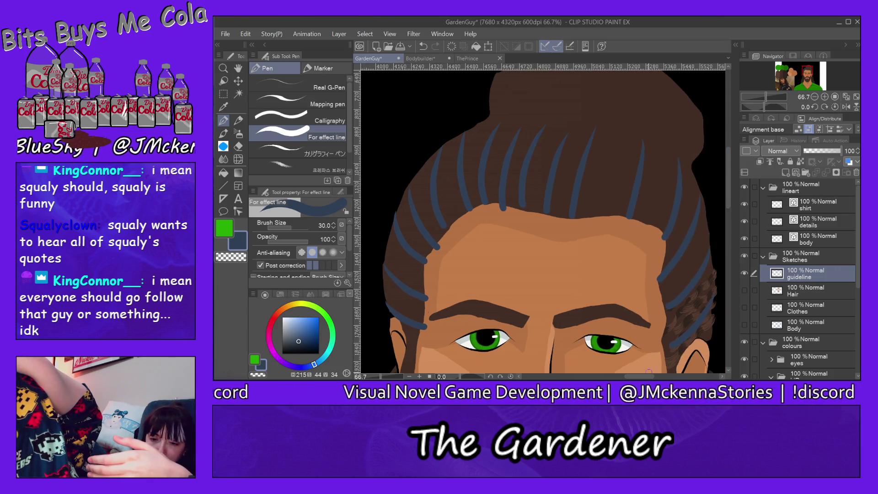
drag(617, 130, 601, 213)
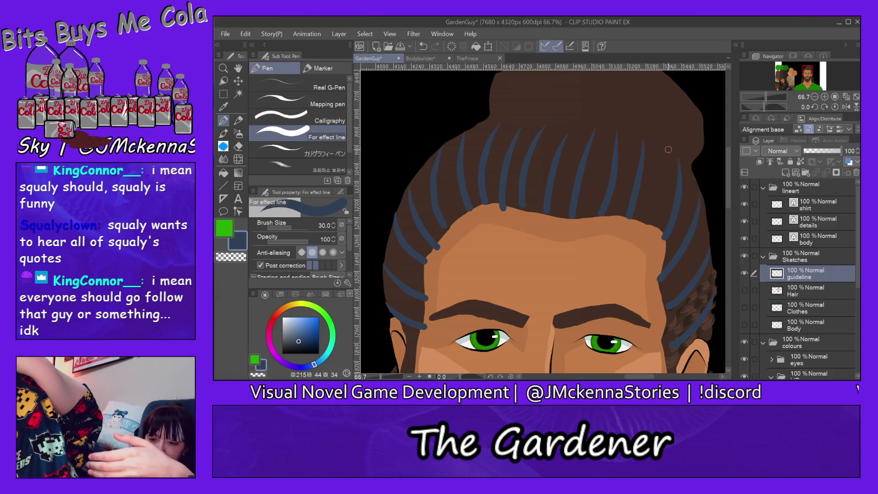
drag(665, 146, 643, 230)
drag(697, 180, 661, 256)
Step: Redraw the right-temple guide strand, trying size 50 then settling on size 25
key(bracketright)
key(bracketright)
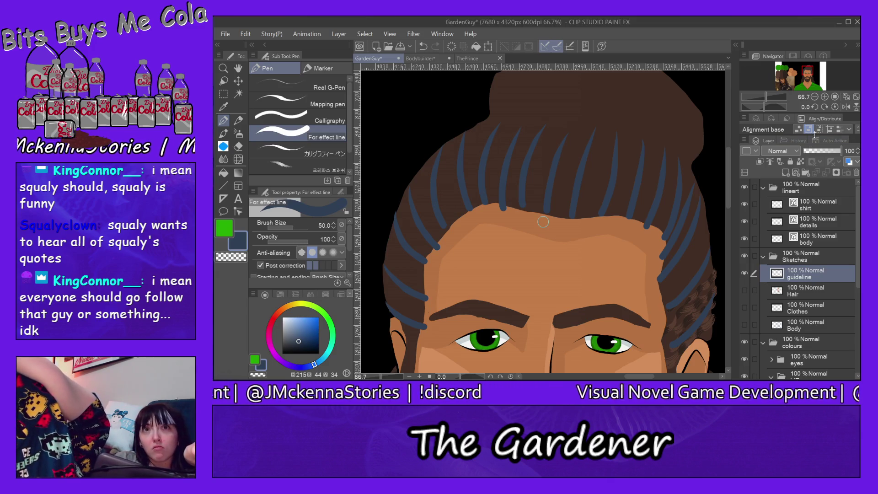
key(ctrl+z)
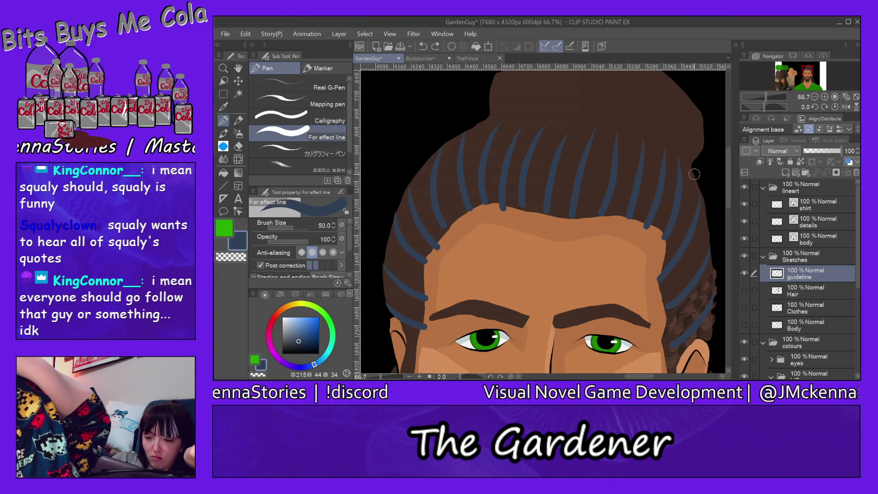
drag(694, 180, 668, 252)
key(bracketleft)
key(bracketleft)
key(bracketleft)
drag(695, 173, 657, 257)
key(ctrl+z)
drag(695, 174, 656, 266)
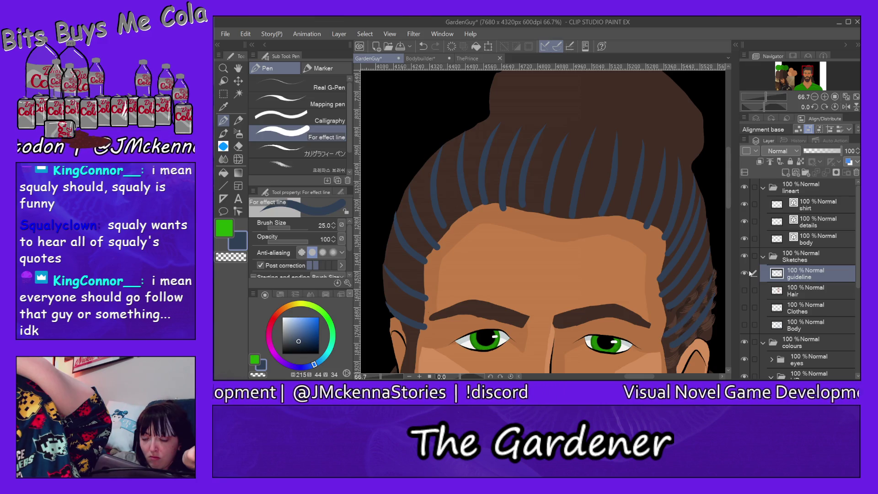
drag(729, 193, 732, 175)
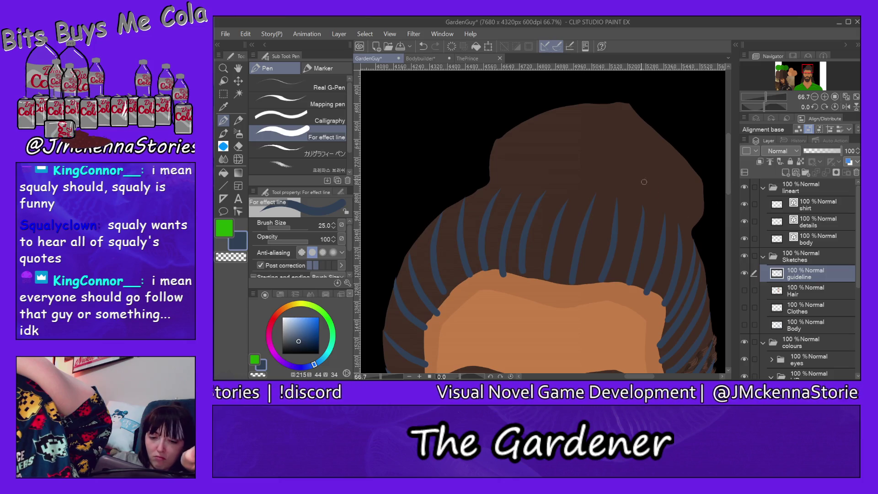
Step: Draw blue guide strands radiating from the crown down the middle and left, removing a stray stroke
mouse_move(500, 177)
mouse_down()
mouse_move(498, 151)
mouse_move(609, 118)
mouse_move(580, 104)
mouse_move(501, 174)
mouse_up()
key(ctrl+z)
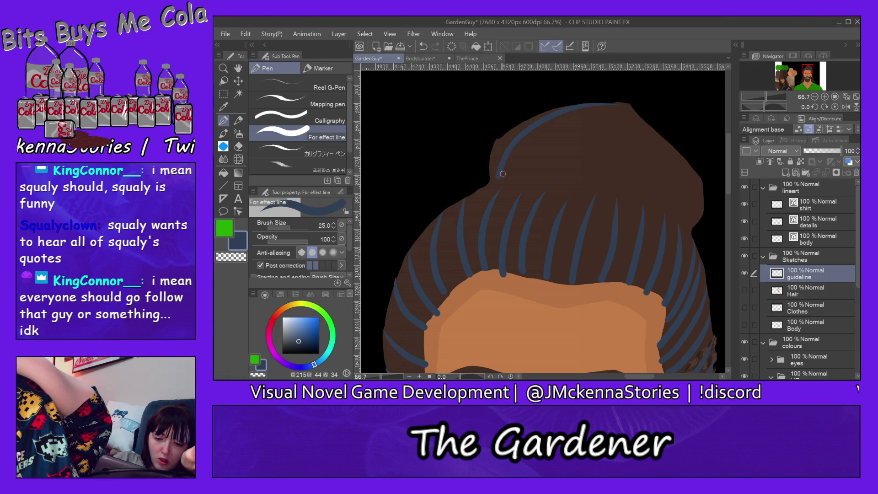
mouse_move(628, 106)
mouse_down()
mouse_move(577, 126)
mouse_move(540, 176)
mouse_up()
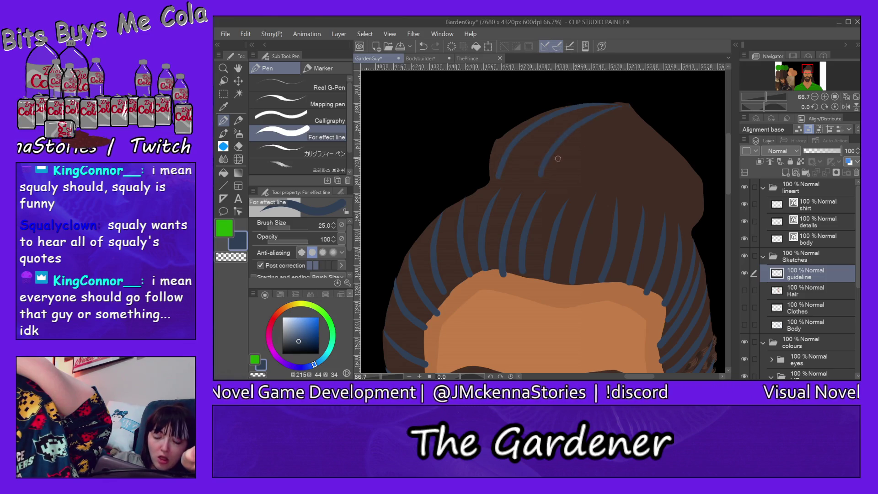
drag(611, 128, 587, 183)
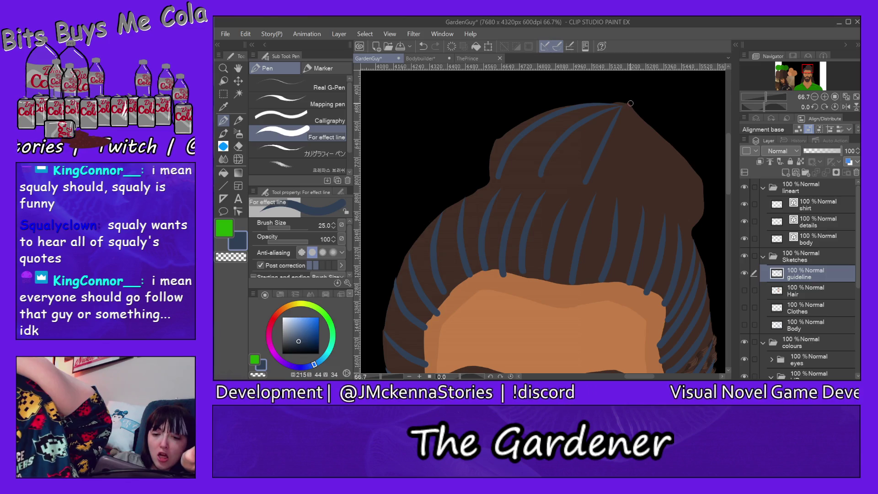
drag(629, 102, 616, 195)
mouse_move(629, 101)
mouse_down()
mouse_move(650, 151)
mouse_move(642, 214)
mouse_up()
Step: Add crown strands down the right and left sides of the hair, redrawing misplaced ones
mouse_move(633, 109)
mouse_down()
mouse_move(672, 179)
mouse_move(670, 226)
mouse_up()
key(ctrl+z)
mouse_move(631, 105)
mouse_down()
mouse_move(663, 137)
mouse_move(670, 219)
mouse_up()
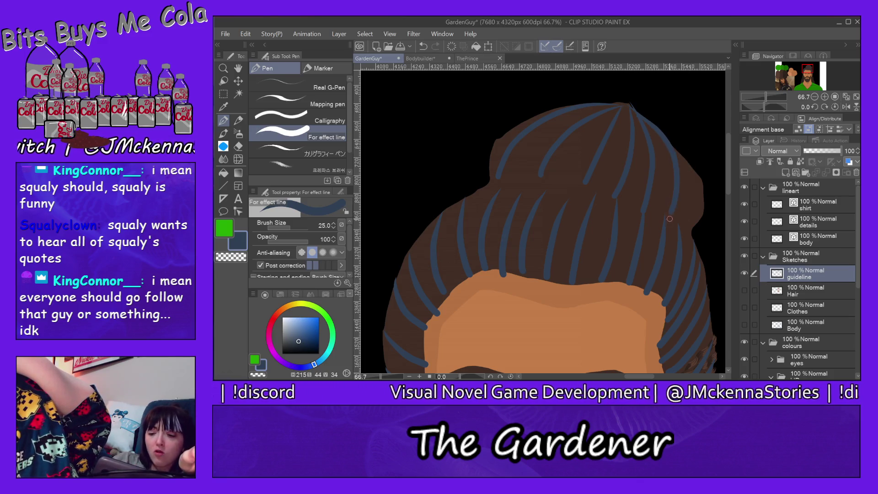
mouse_move(628, 102)
mouse_down()
mouse_move(669, 132)
mouse_move(690, 232)
mouse_up()
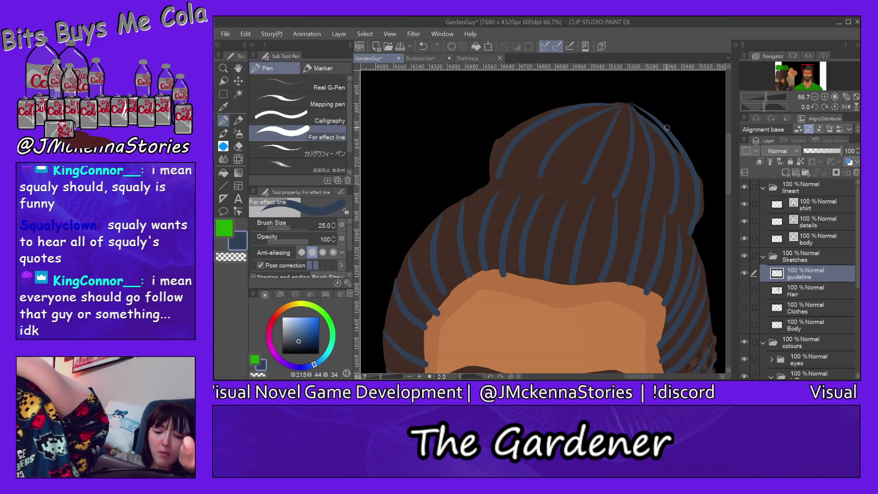
mouse_move(619, 106)
mouse_down()
mouse_move(517, 128)
mouse_move(485, 185)
mouse_up()
key(ctrl+z)
mouse_move(622, 105)
mouse_down()
mouse_move(531, 115)
mouse_move(490, 180)
mouse_up()
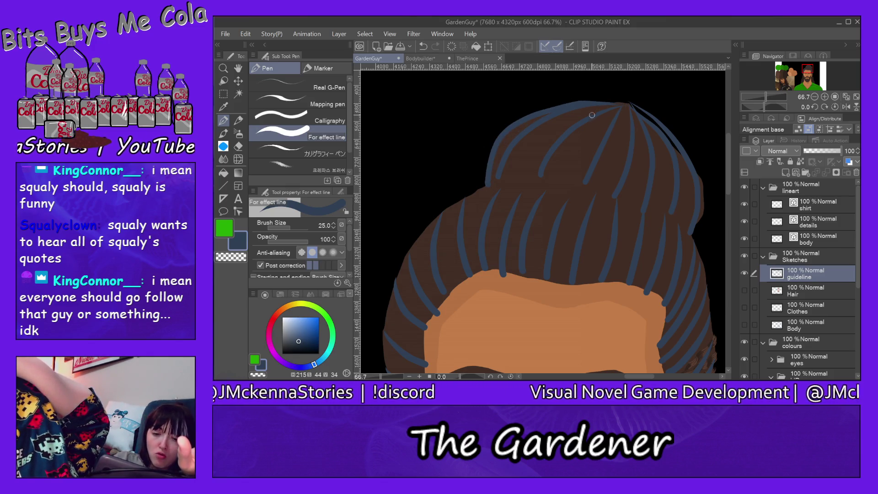
mouse_move(616, 105)
mouse_down()
mouse_move(540, 144)
mouse_move(526, 174)
mouse_move(588, 135)
mouse_move(563, 179)
mouse_move(627, 196)
mouse_up()
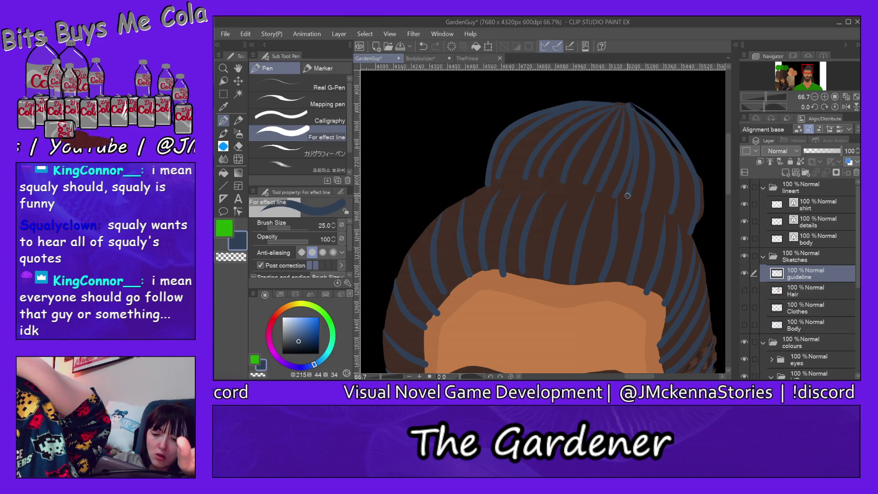
drag(727, 166, 731, 237)
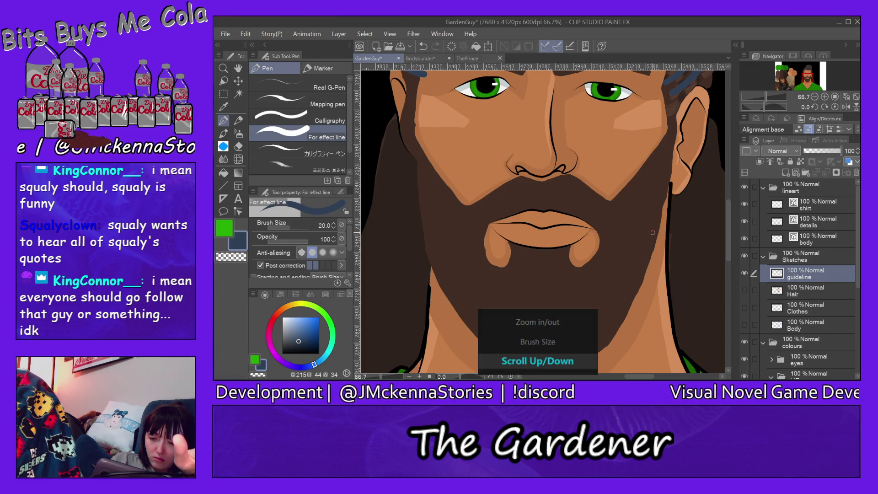
Step: Zoom out and draw four blue guide strands up the left long hair from the collar
scroll(695, 217, down, 4)
scroll(662, 213, down, 2)
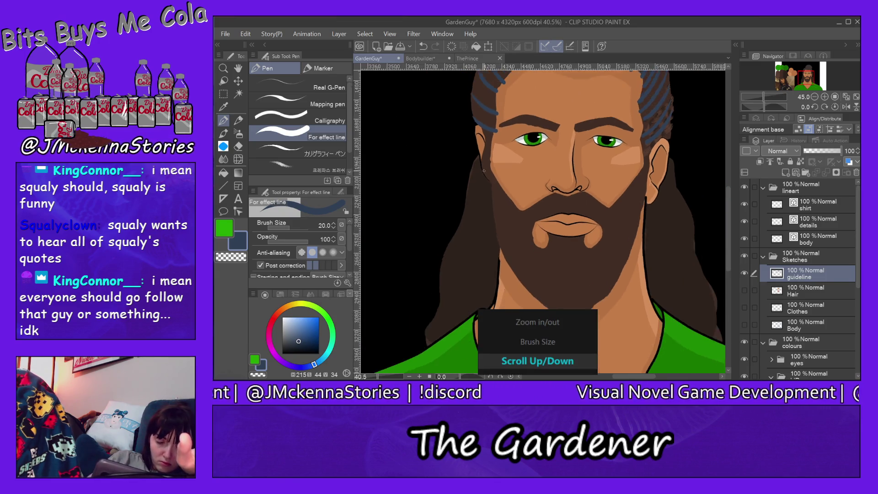
mouse_move(436, 326)
mouse_down()
mouse_move(446, 257)
mouse_move(474, 203)
mouse_move(481, 156)
mouse_up()
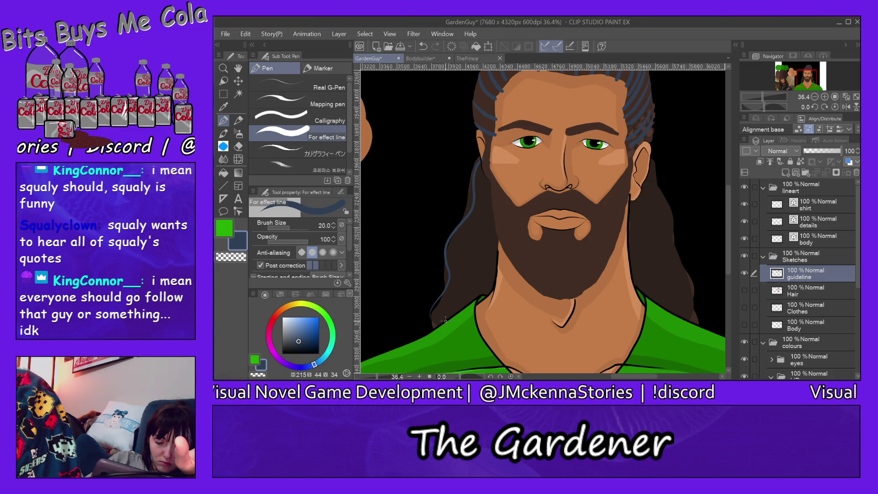
drag(442, 315, 483, 181)
drag(452, 300, 500, 193)
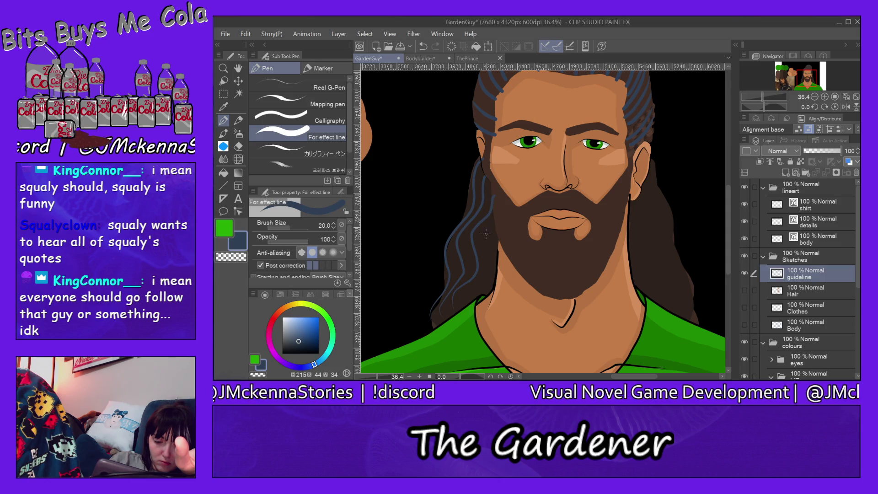
drag(474, 299, 493, 220)
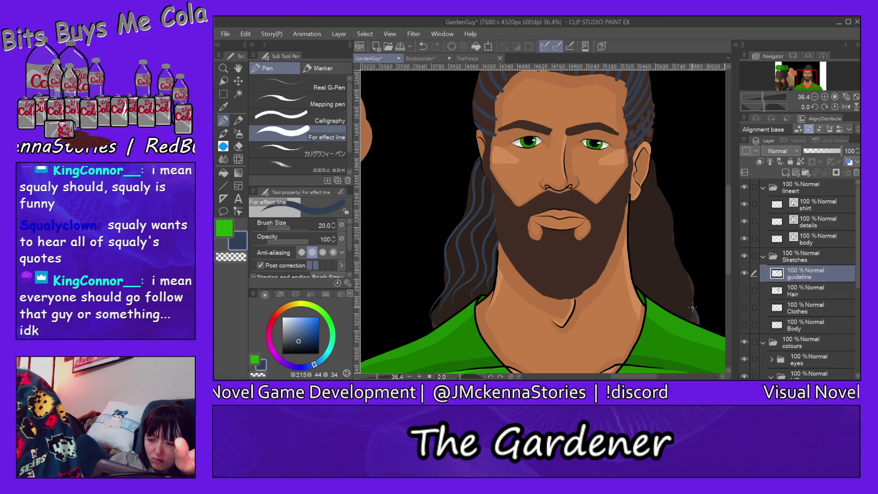
Step: Draw five blue guide strands up the right long hair toward the ear
mouse_move(692, 282)
mouse_down()
mouse_move(679, 263)
mouse_move(657, 174)
mouse_up()
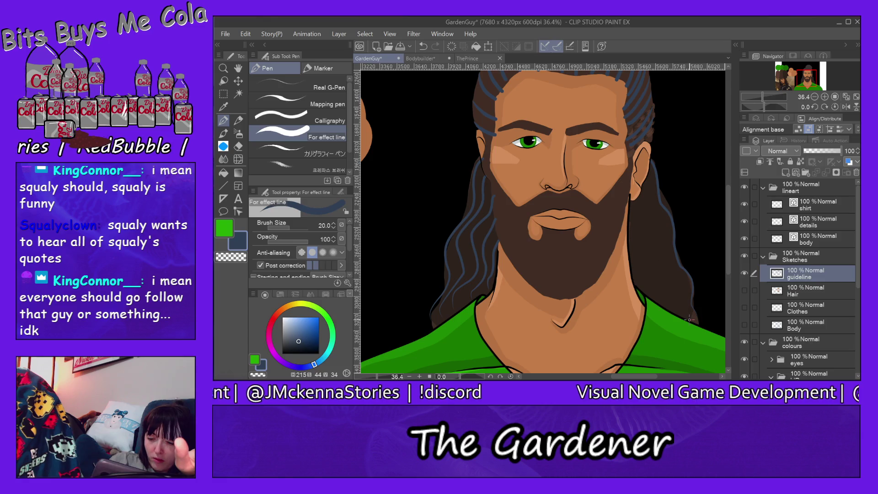
drag(688, 319, 650, 196)
drag(678, 316, 645, 187)
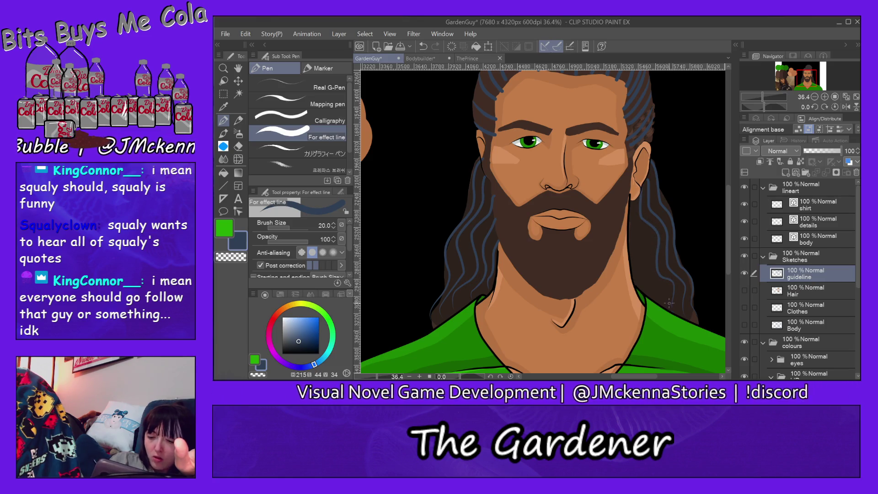
drag(658, 291, 631, 199)
drag(638, 263, 632, 204)
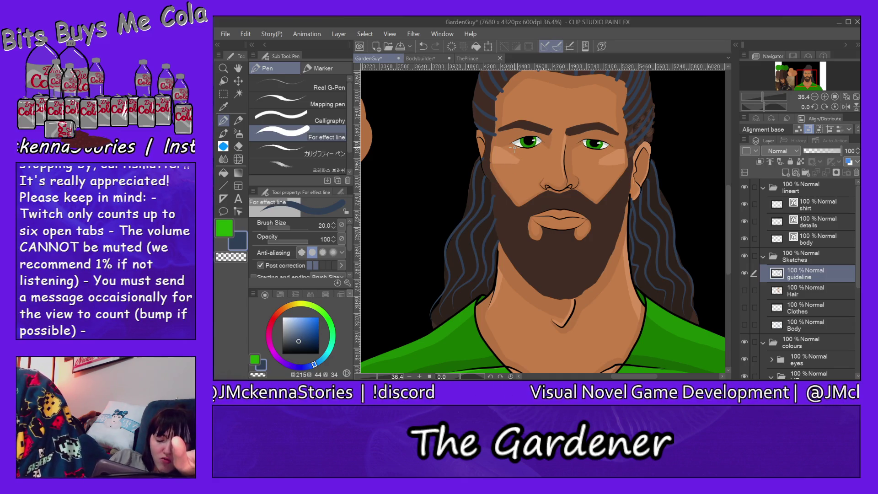
Step: Draw blue guide strands across the beard from its left edge through the centre to the right
drag(501, 247, 498, 189)
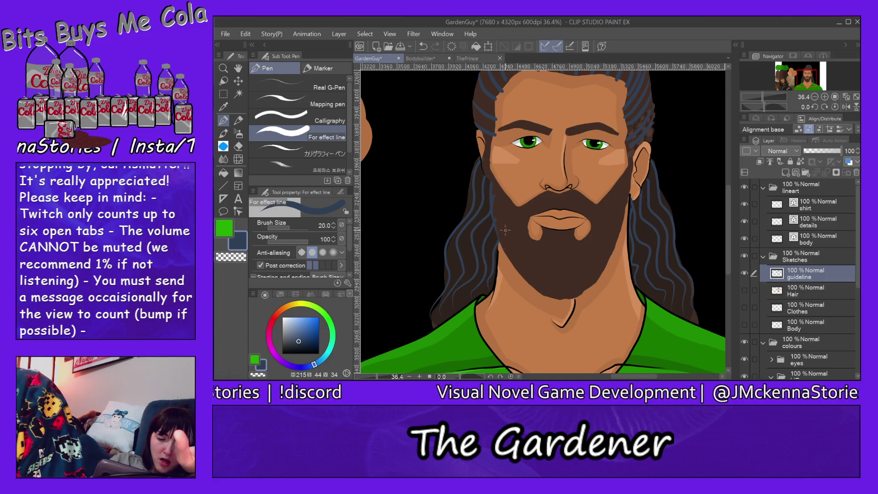
drag(517, 265, 503, 195)
mouse_move(533, 281)
mouse_down()
mouse_move(511, 236)
mouse_move(509, 195)
mouse_move(513, 213)
mouse_up()
drag(552, 298, 530, 259)
drag(555, 295, 537, 231)
drag(557, 288, 555, 234)
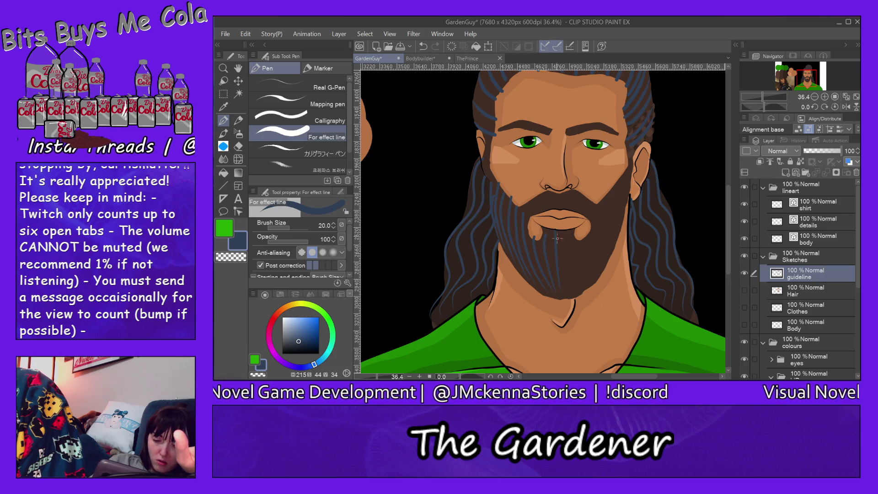
mouse_move(565, 289)
mouse_down()
mouse_move(572, 228)
mouse_move(580, 244)
mouse_up()
drag(576, 294, 596, 200)
drag(604, 264, 625, 172)
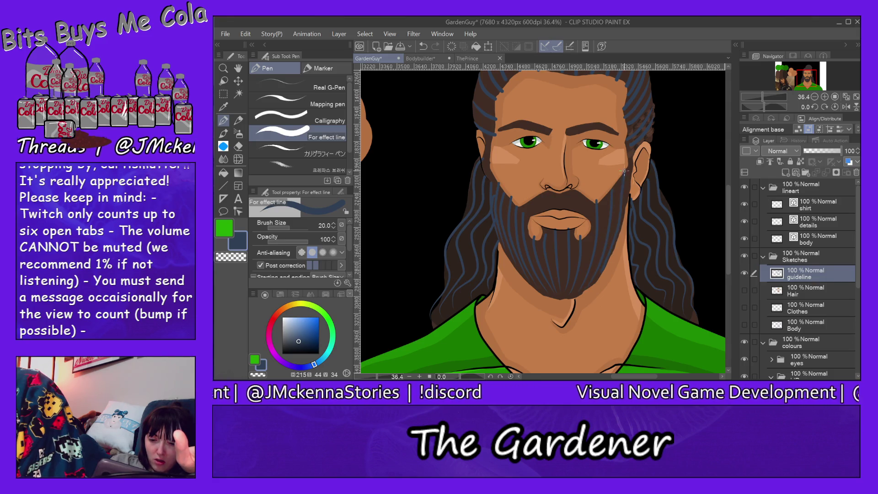
drag(611, 261, 633, 145)
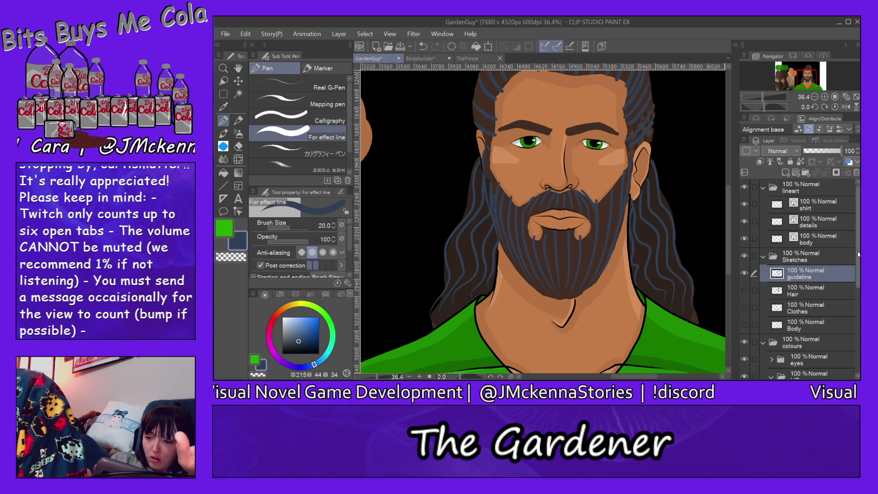
Step: Reopen the Sketches folder in the Layer panel and select its guideline layer
click(764, 257)
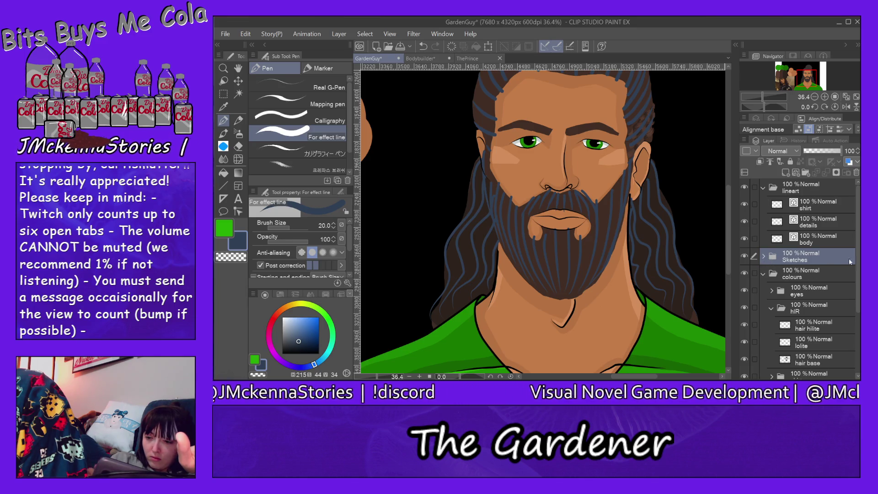
drag(858, 263, 860, 313)
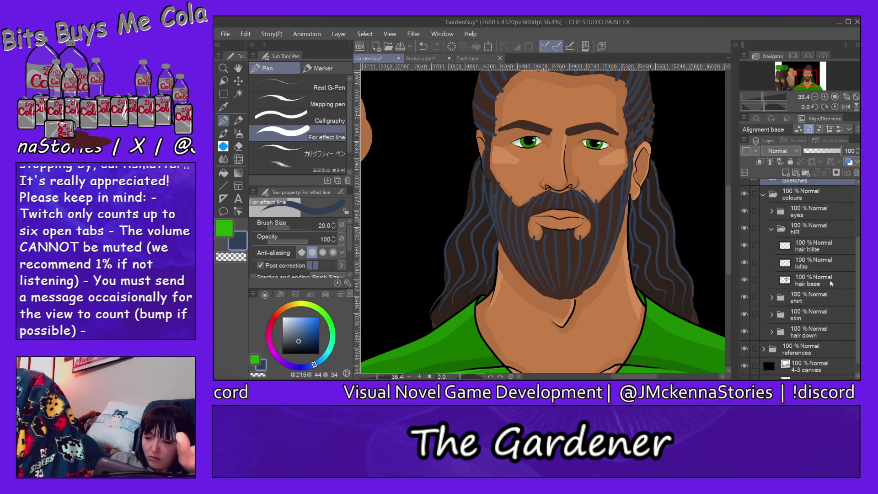
scroll(801, 250, up, 3)
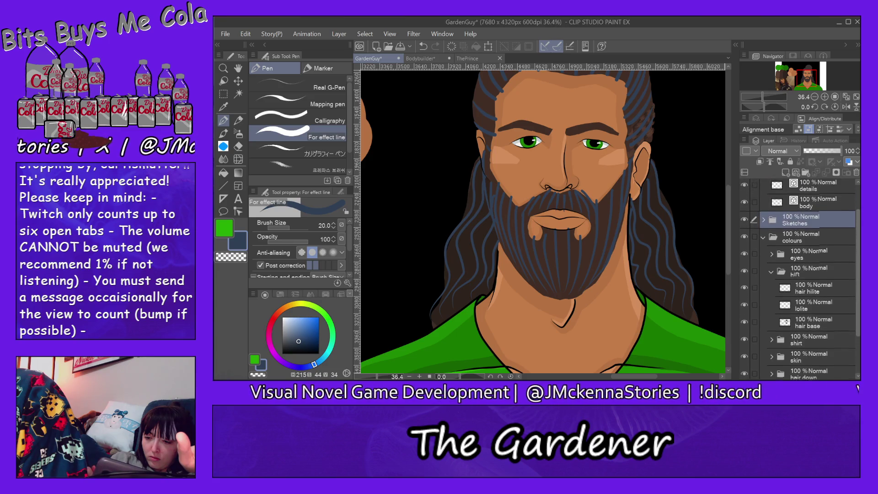
click(764, 233)
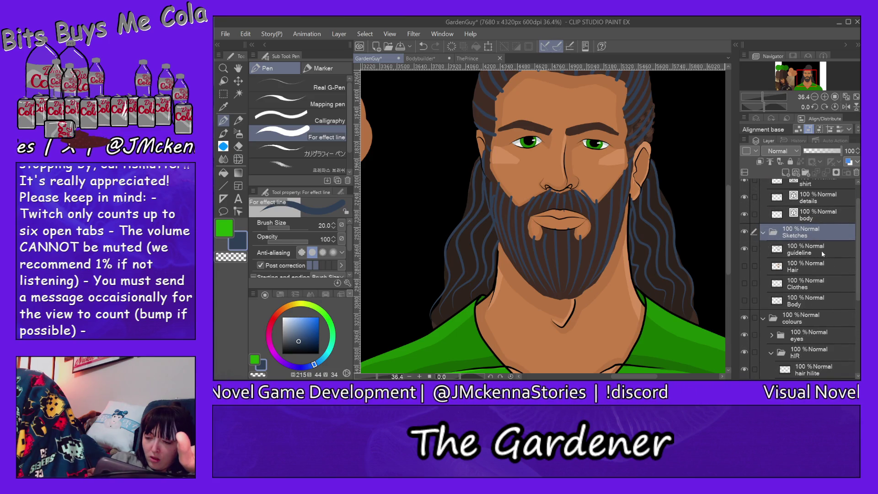
click(820, 251)
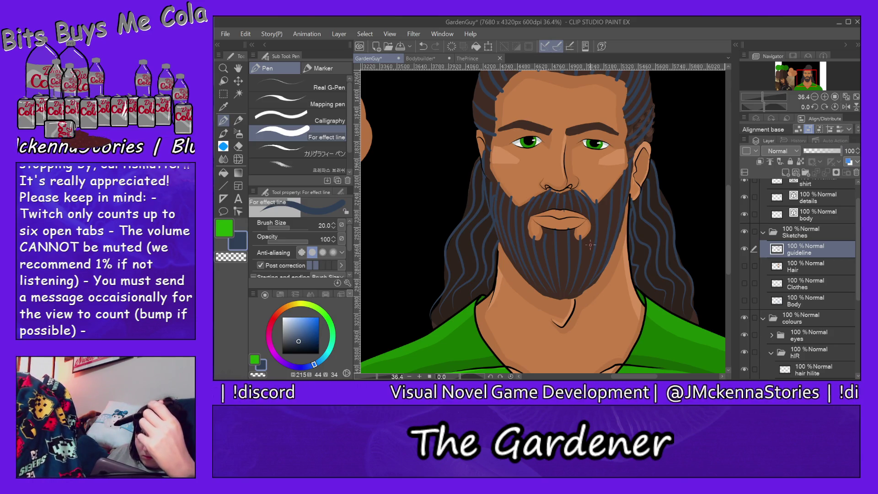
right_click(804, 253)
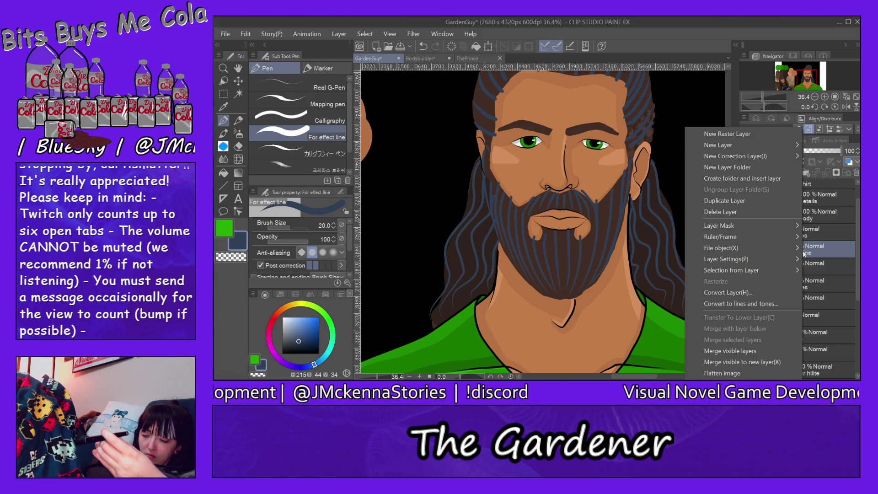
Step: Browse the Layer menu commands and close it without making changes
mouse_move(769, 230)
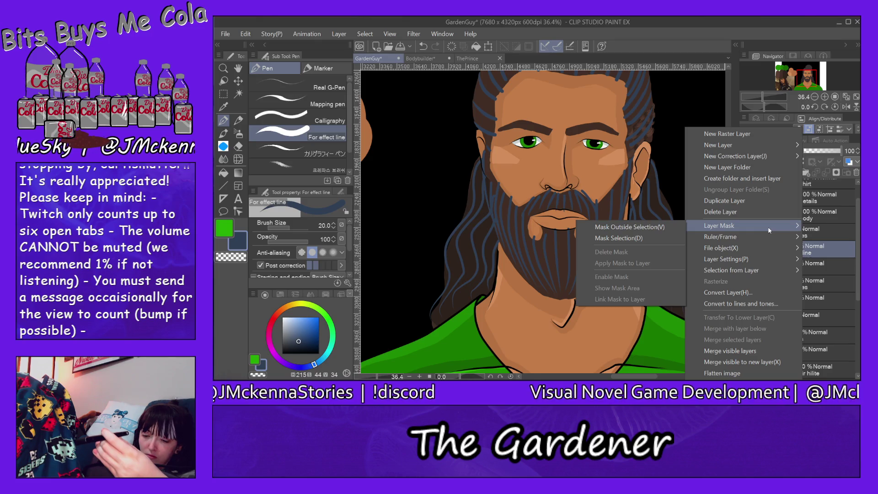
click(343, 35)
click(340, 35)
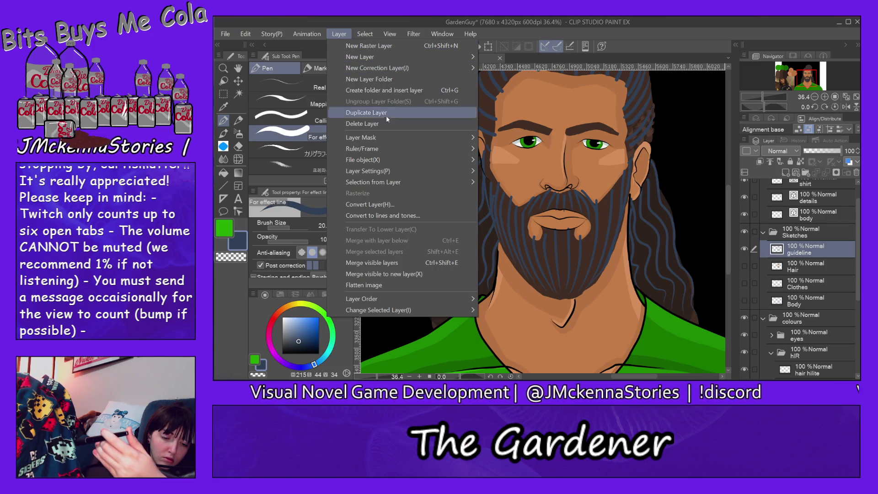
mouse_move(398, 137)
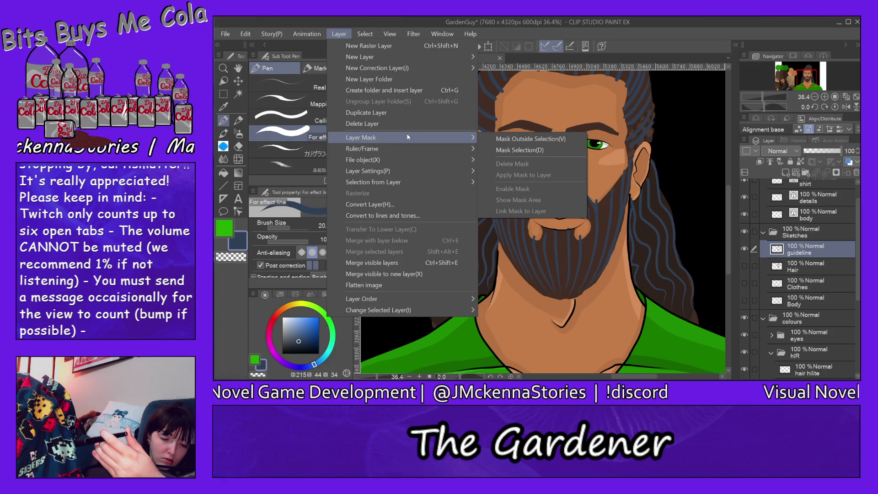
mouse_move(411, 169)
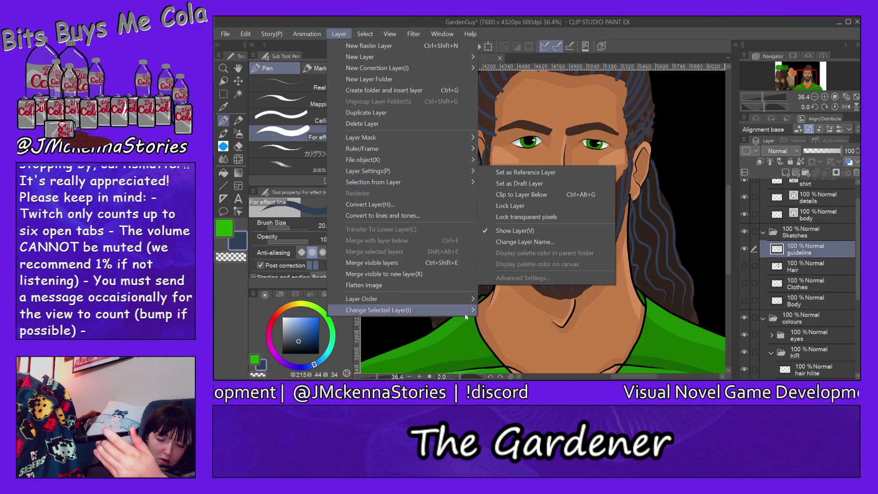
mouse_move(467, 297)
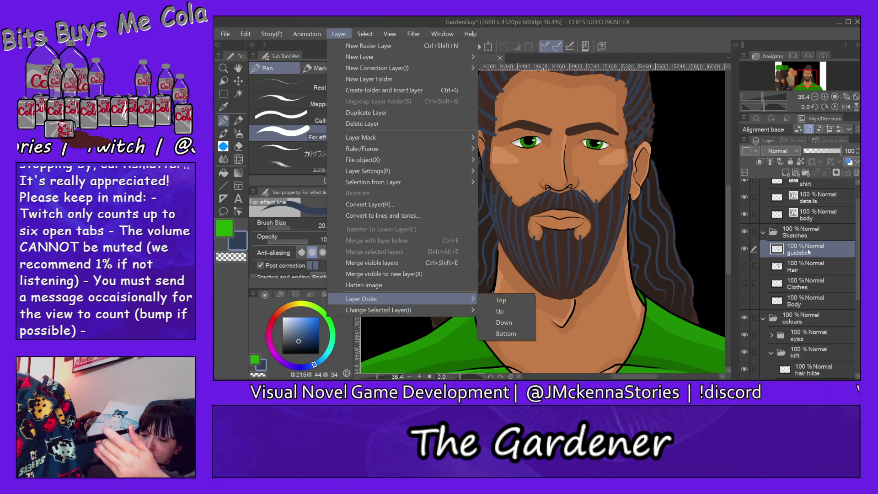
click(808, 248)
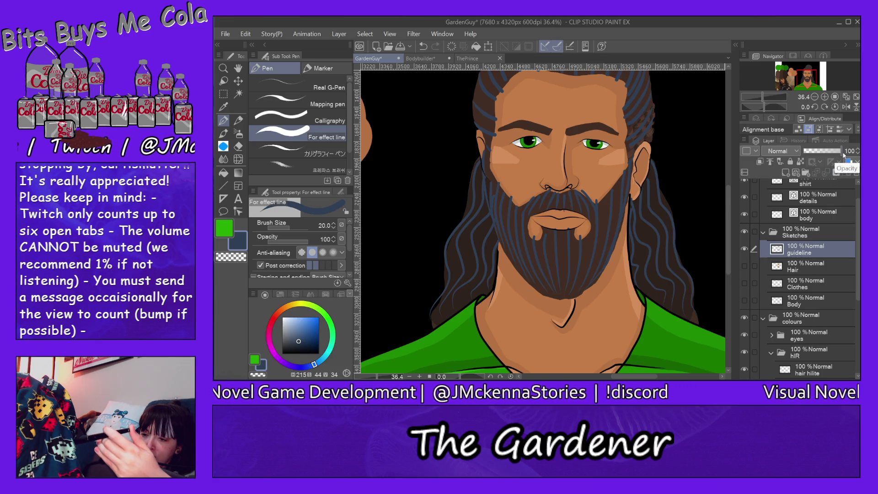
Step: Lower the guideline layer opacity to 42% and collapse the Sketches folder
drag(843, 154, 822, 159)
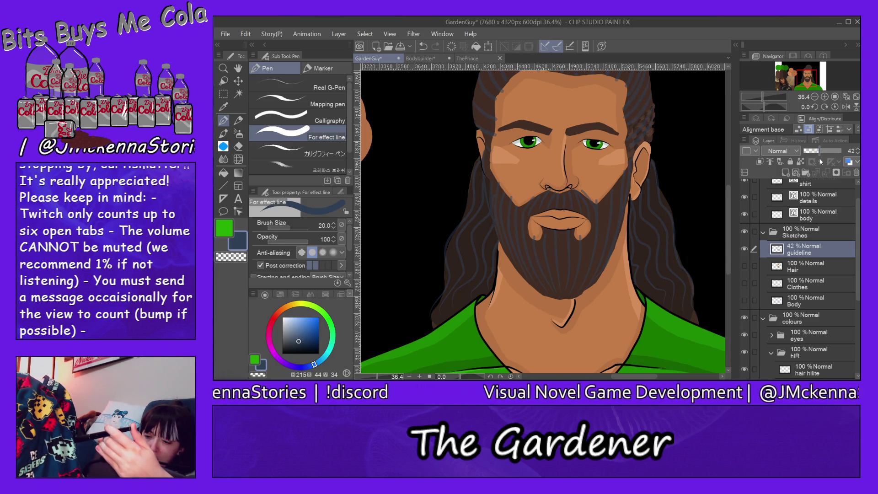
click(762, 234)
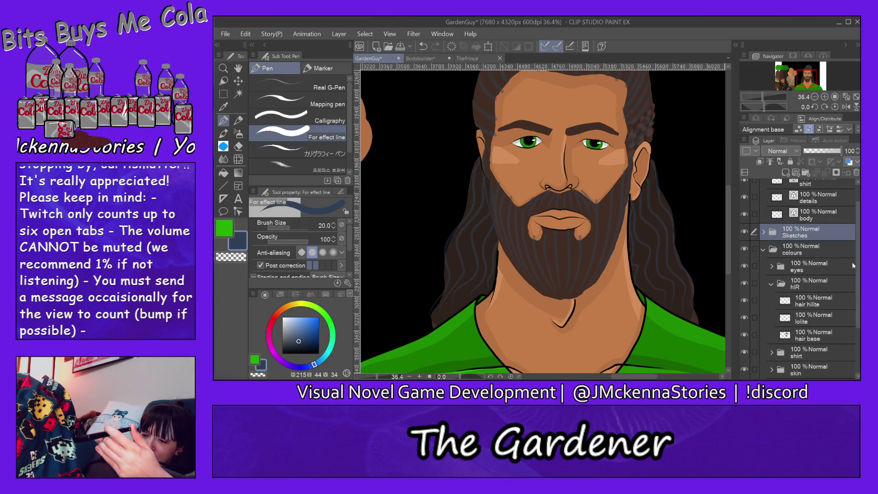
scroll(772, 199, up, 1)
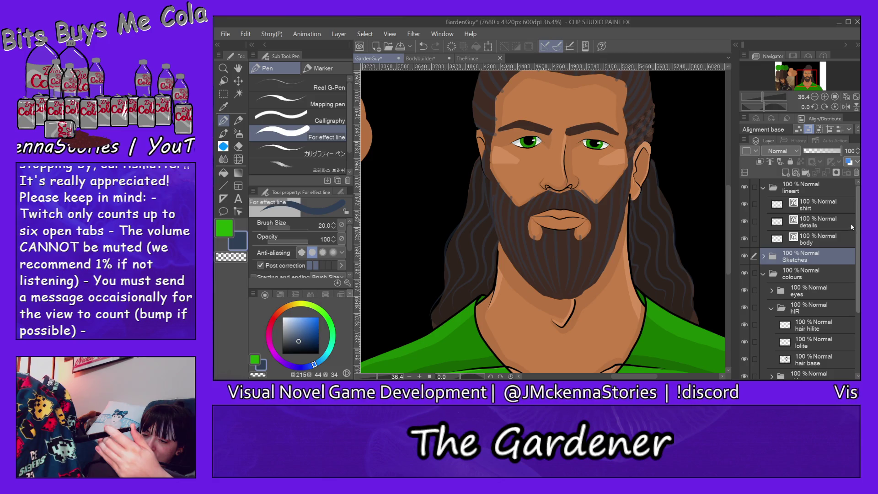
Step: Collapse the lineart folder, reopen hIR, select the lolite layer and switch to the Hard eraser
click(764, 189)
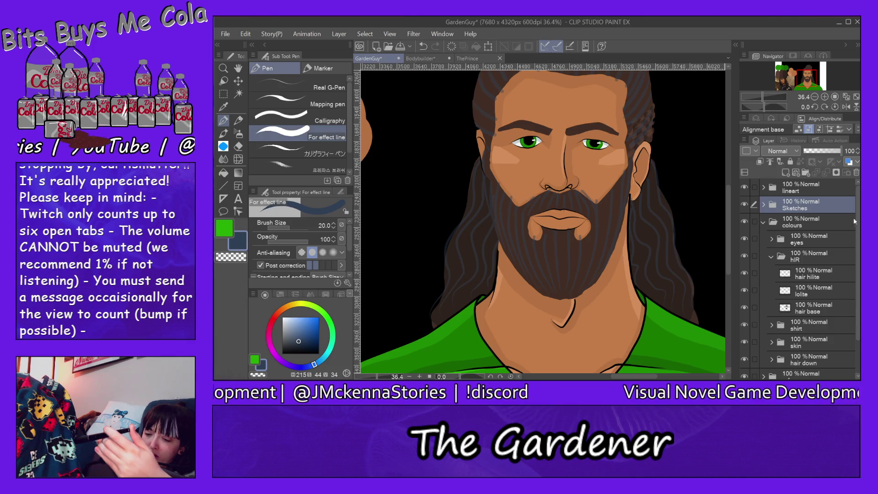
click(770, 256)
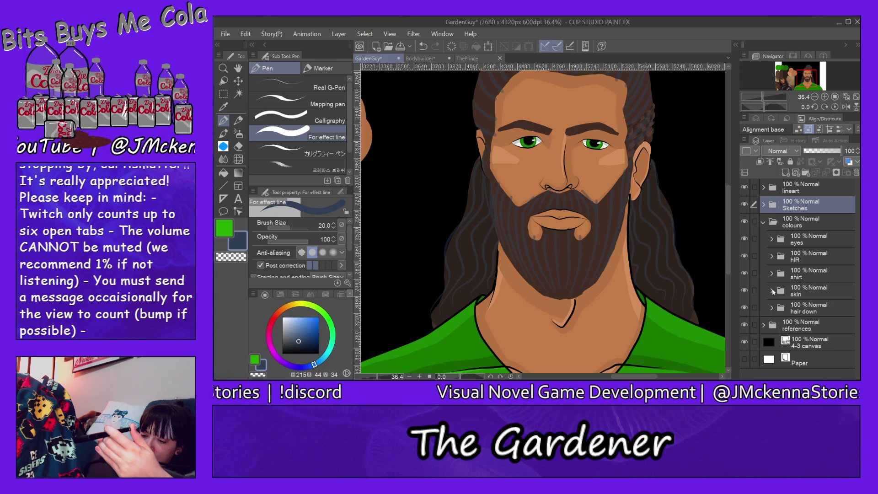
click(772, 257)
click(812, 294)
click(238, 146)
scroll(666, 167, up, 2)
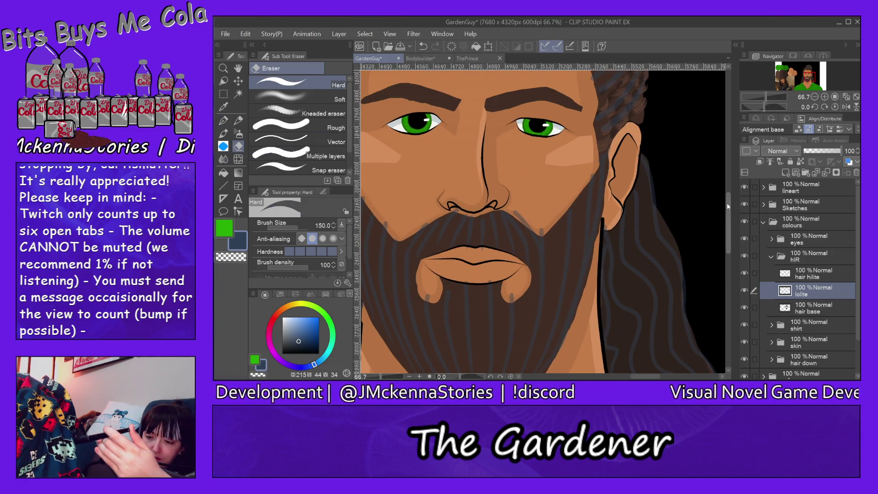
Step: Select the hair hilite layer, choose the For effect line pen and navigate to the dark brown hair
scroll(657, 170, up, 5)
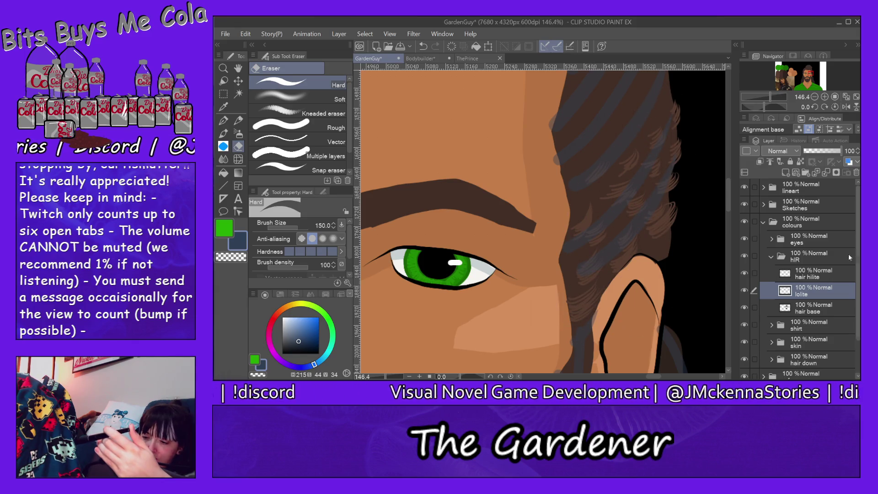
click(810, 275)
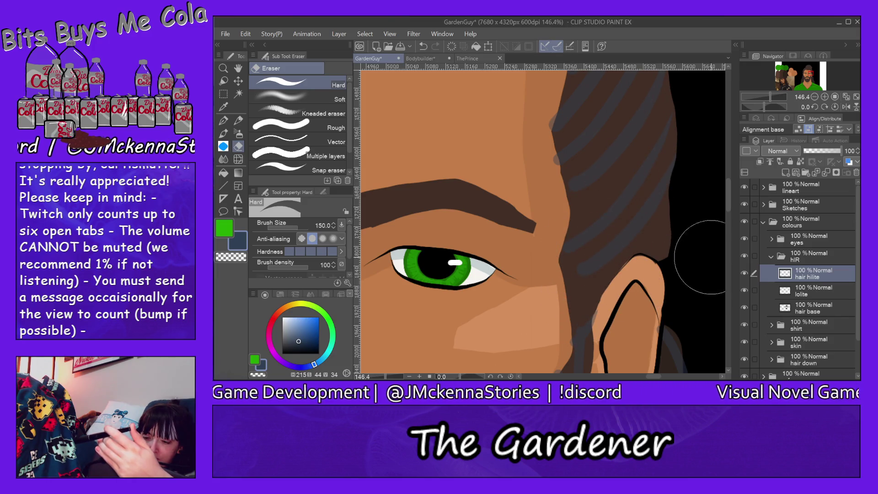
drag(726, 198, 727, 202)
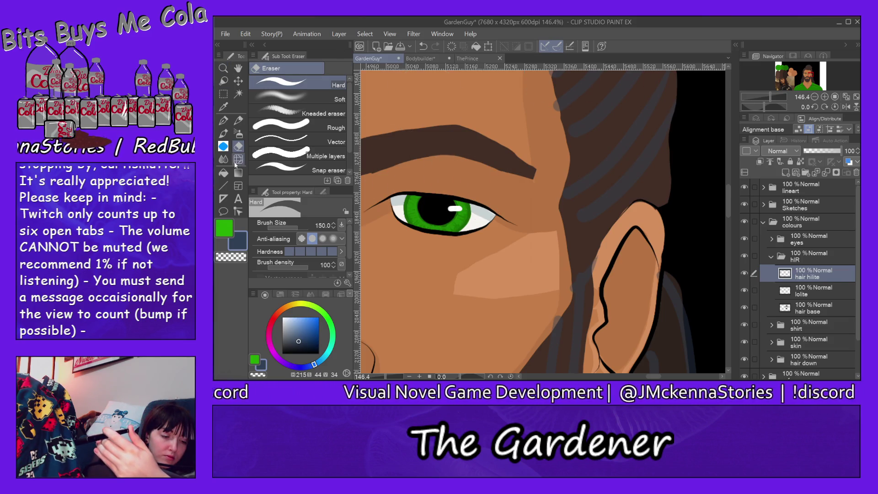
click(225, 125)
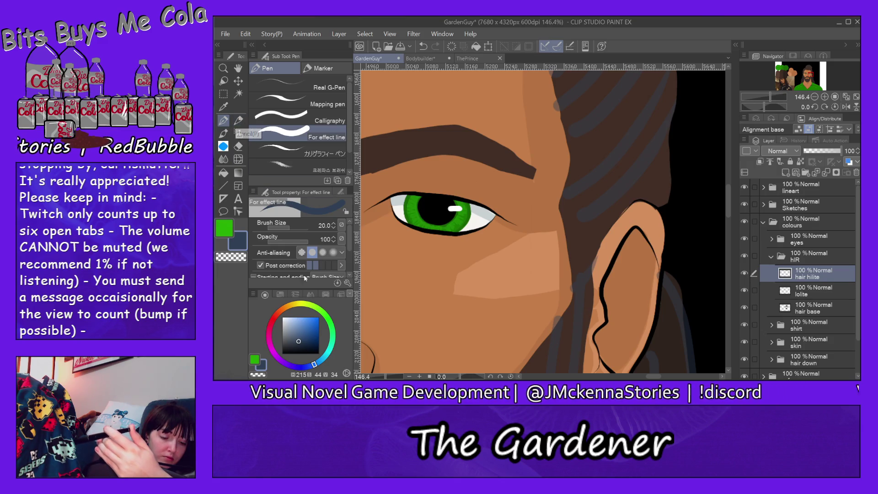
click(781, 73)
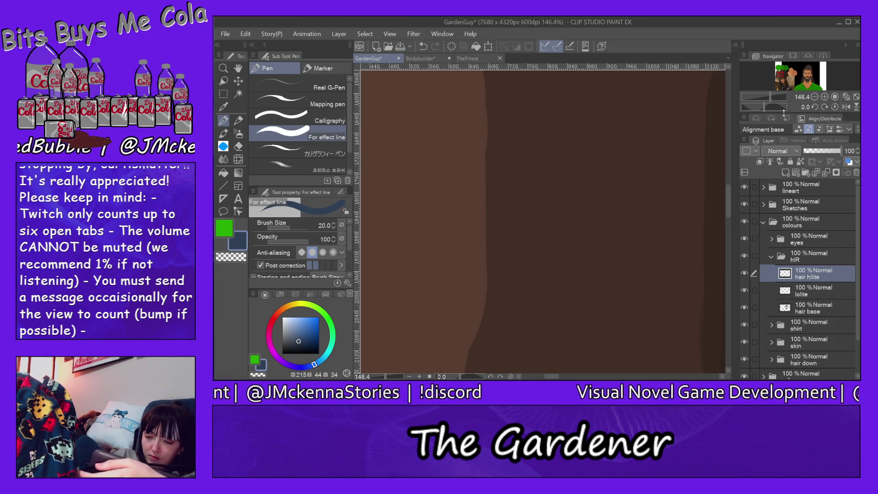
Step: Sample the dark brown hair colour, return the view to the eye and ear, and thin the pen
alt+click(717, 176)
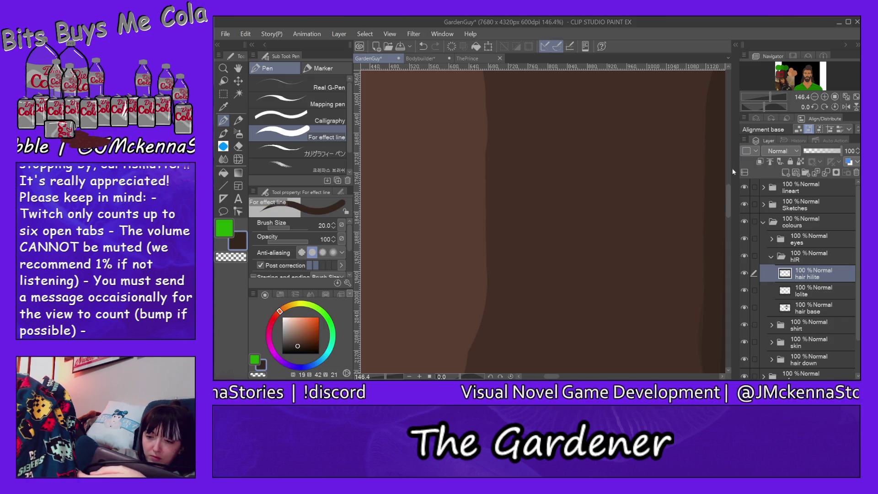
click(812, 74)
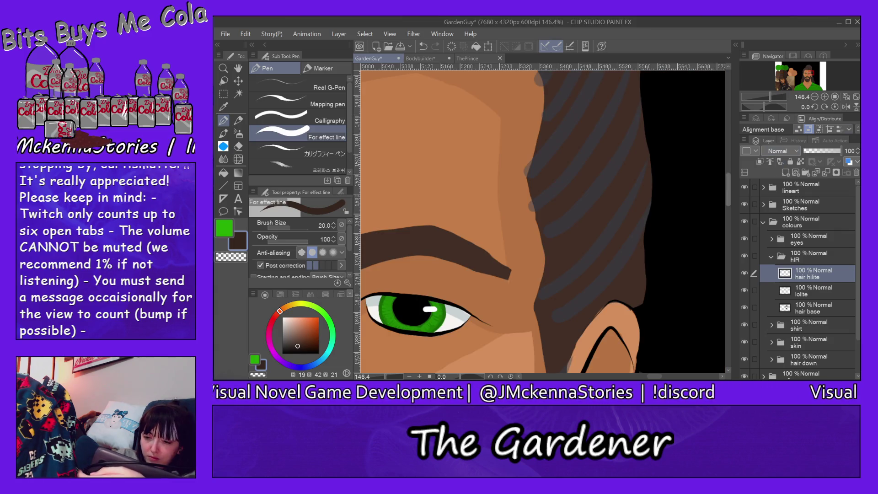
scroll(728, 190, down, 3)
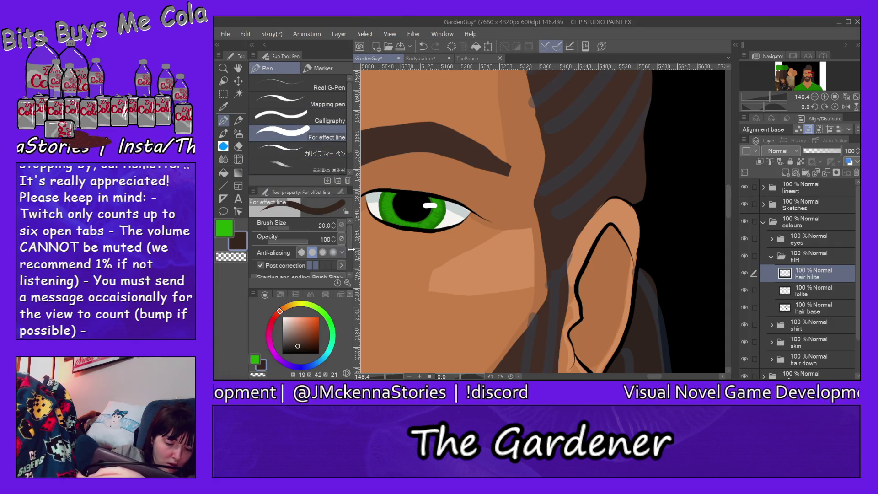
scroll(352, 242, down, 3)
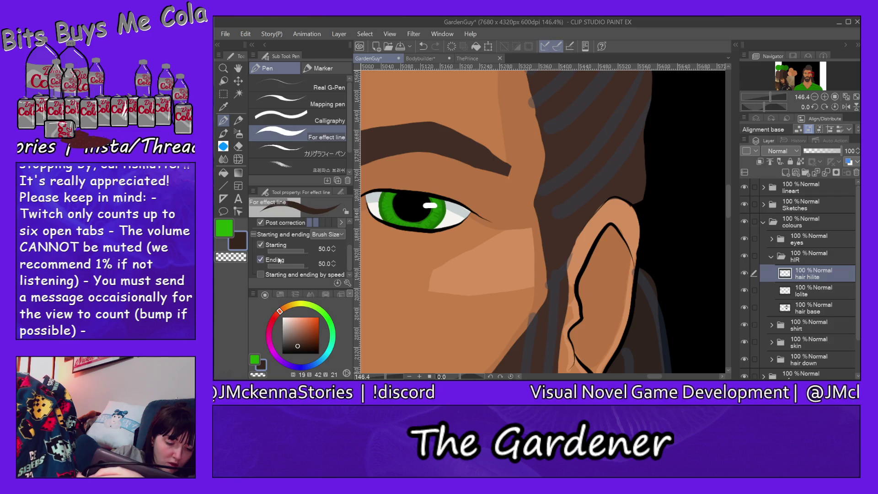
scroll(346, 228, up, 3)
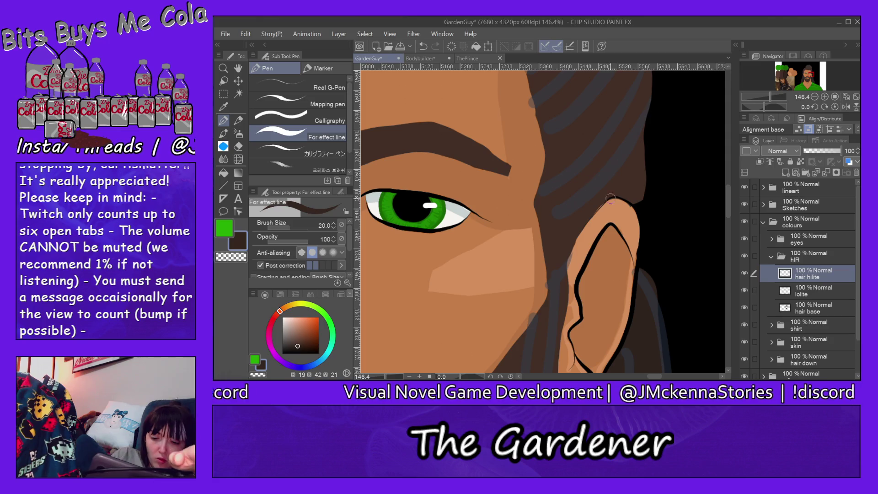
scroll(573, 231, down, 2)
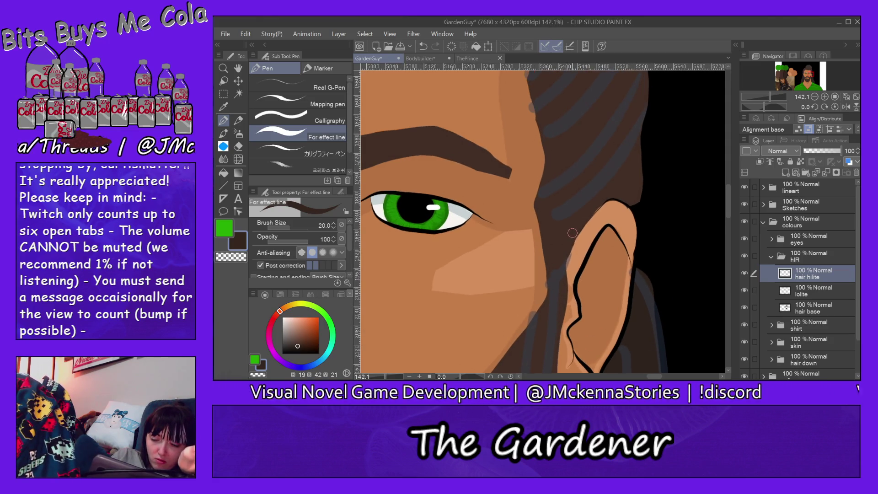
key(bracketleft)
key(bracketleft)
key(bracketleft)
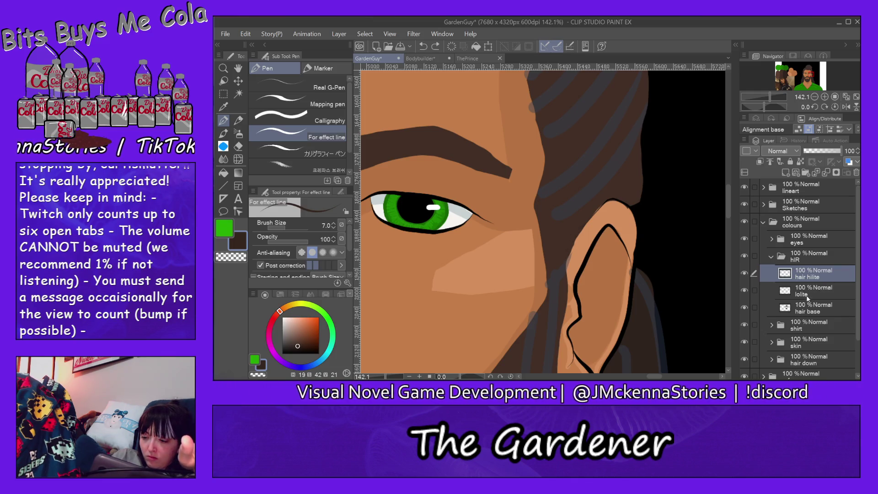
Step: Switch to the lolite layer and set the For effect line pen to size 5.0
key(alt+bracketleft)
click(568, 252)
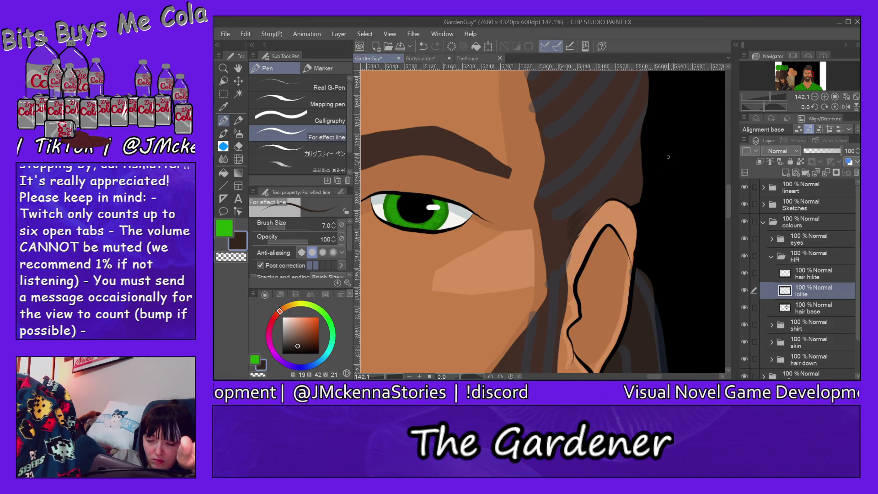
key(e)
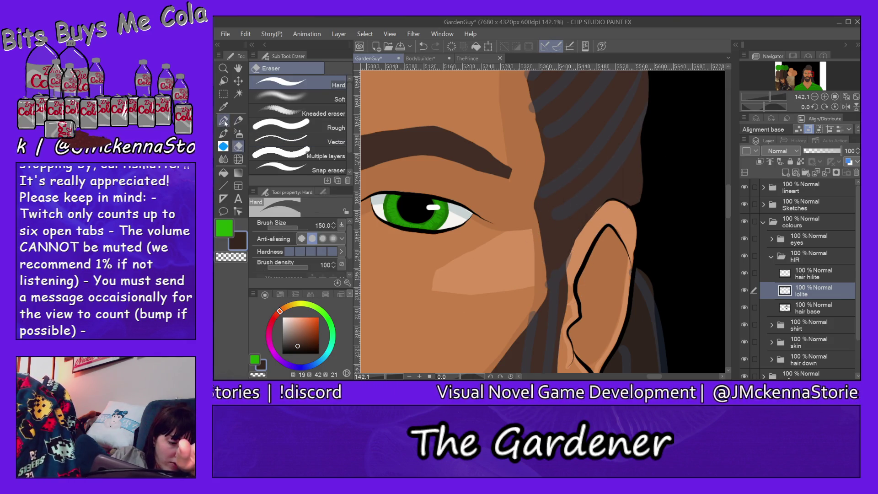
key(p)
key(bracketleft)
key(bracketleft)
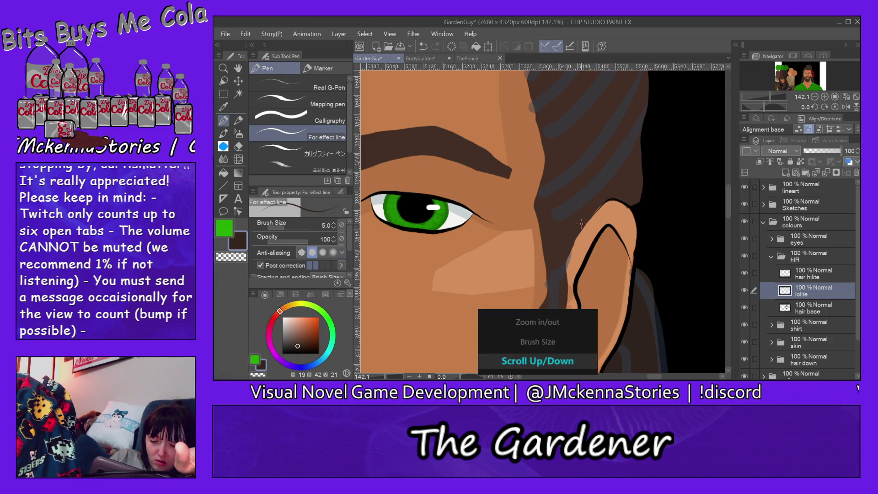
scroll(581, 224, up, 10)
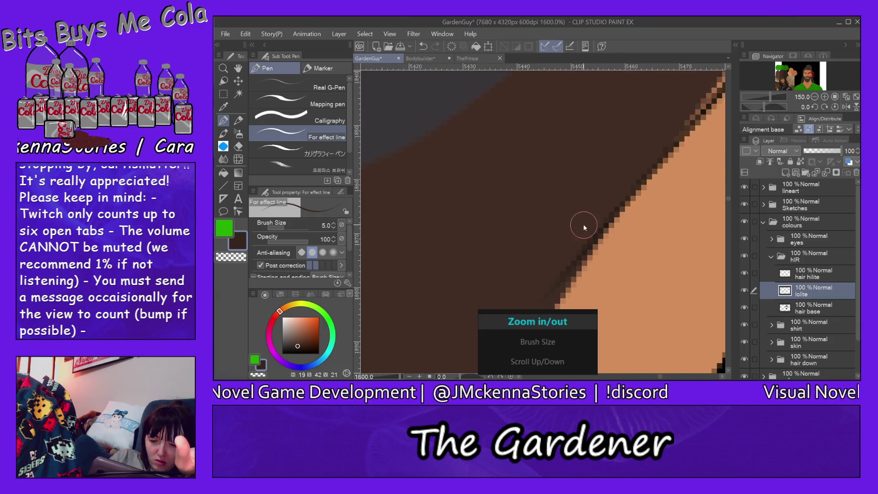
Step: Paint four fine dark strands in the hair just above the ear
scroll(583, 225, down, 4)
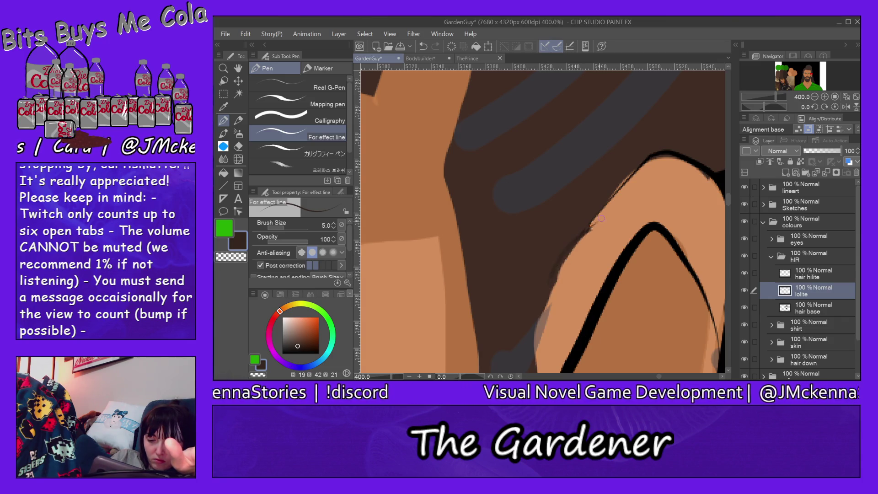
drag(598, 207, 544, 261)
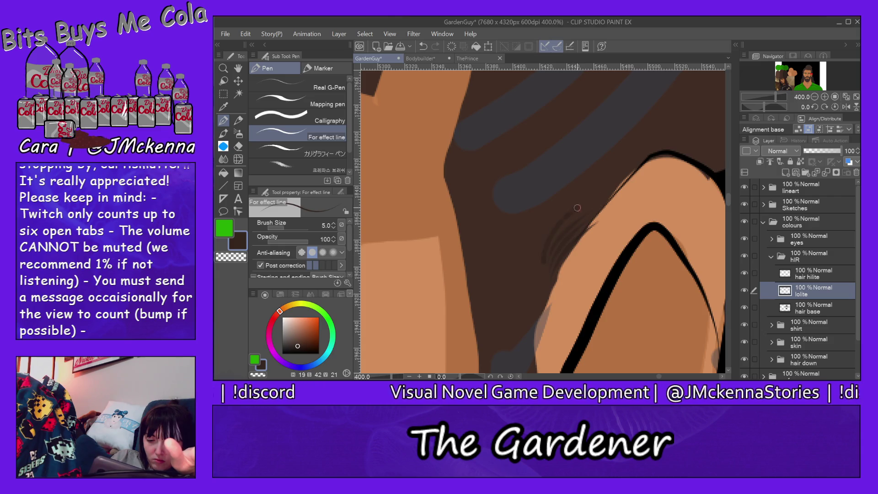
mouse_move(601, 196)
mouse_down()
mouse_move(551, 217)
mouse_move(535, 265)
mouse_up()
drag(580, 177, 537, 252)
drag(555, 183, 530, 236)
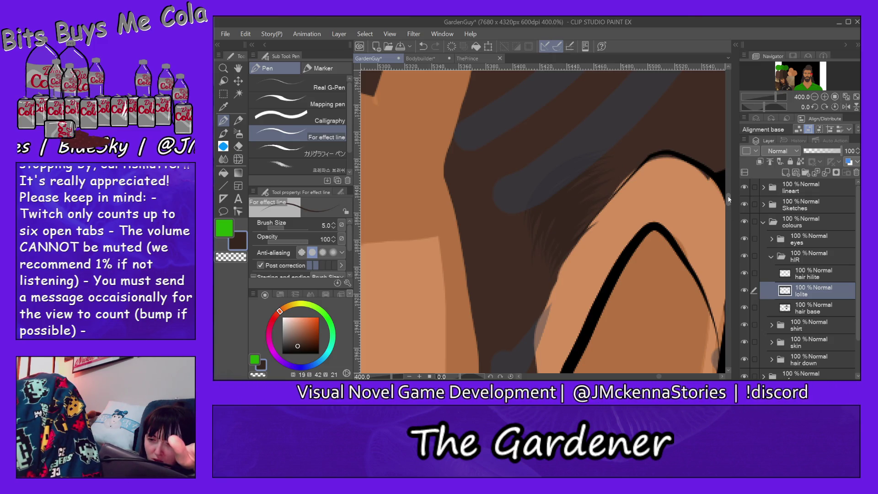
scroll(595, 274, up, 5)
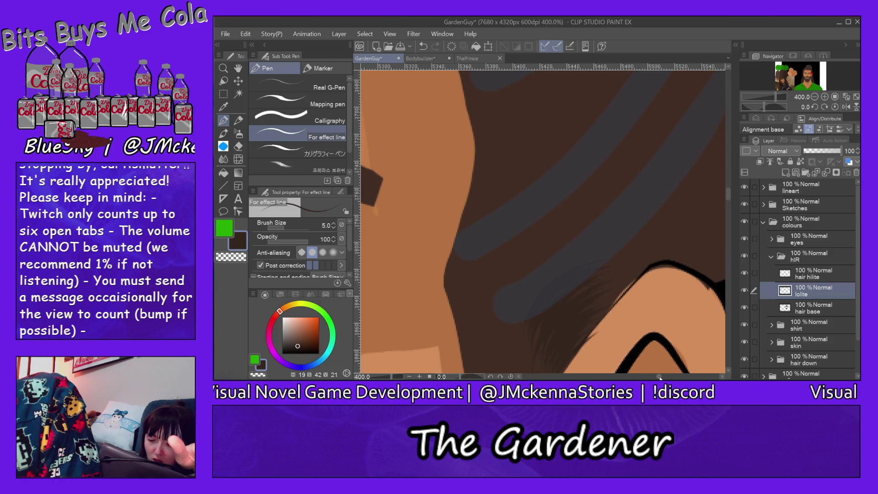
mouse_move(659, 377)
mouse_down()
mouse_move(672, 376)
mouse_move(660, 377)
mouse_up()
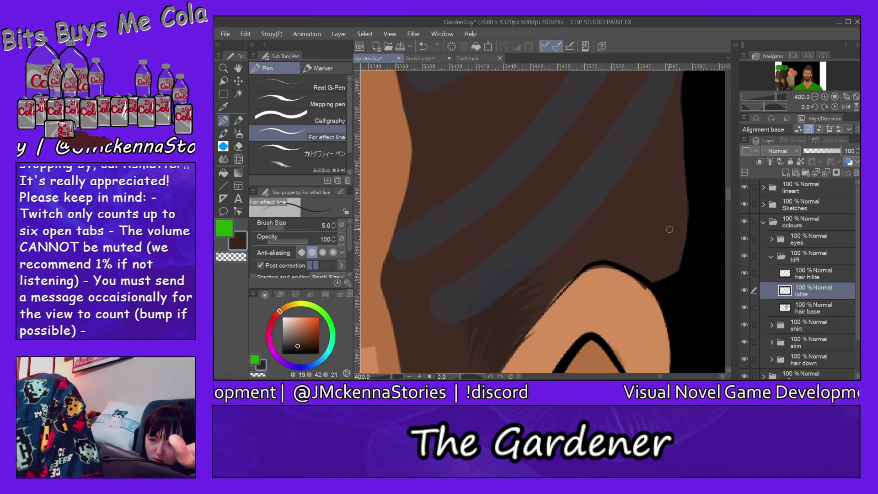
Step: Hatch faint dark curved strands up-right across the upper-right hair
drag(645, 259, 683, 221)
drag(629, 264, 686, 200)
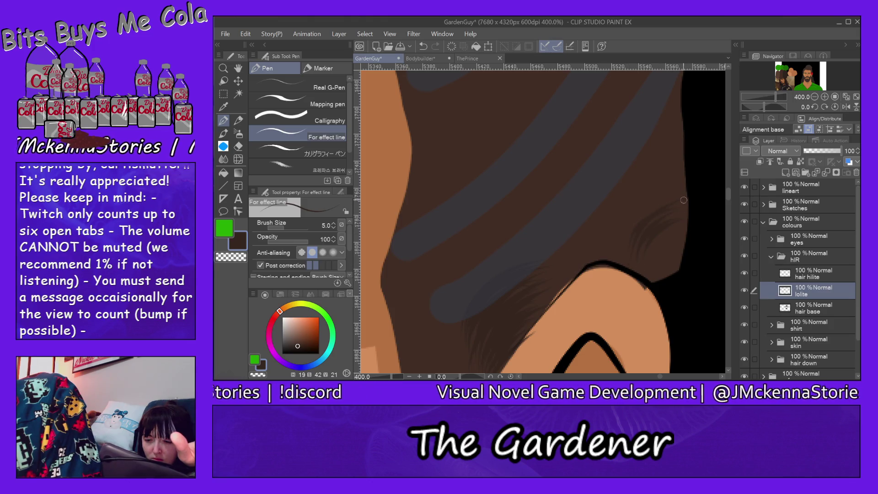
drag(639, 217, 682, 192)
mouse_move(622, 256)
mouse_down()
mouse_move(677, 185)
mouse_move(640, 195)
mouse_move(670, 170)
mouse_up()
drag(619, 236, 636, 178)
drag(608, 229, 669, 152)
mouse_move(595, 223)
mouse_down()
mouse_move(680, 144)
mouse_move(657, 141)
mouse_up()
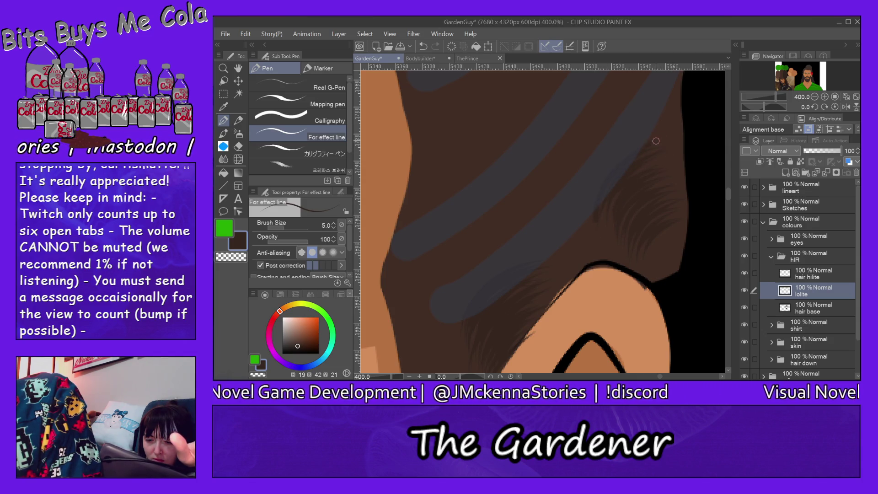
mouse_move(609, 246)
mouse_down()
mouse_move(632, 194)
mouse_move(668, 179)
mouse_move(673, 196)
mouse_up()
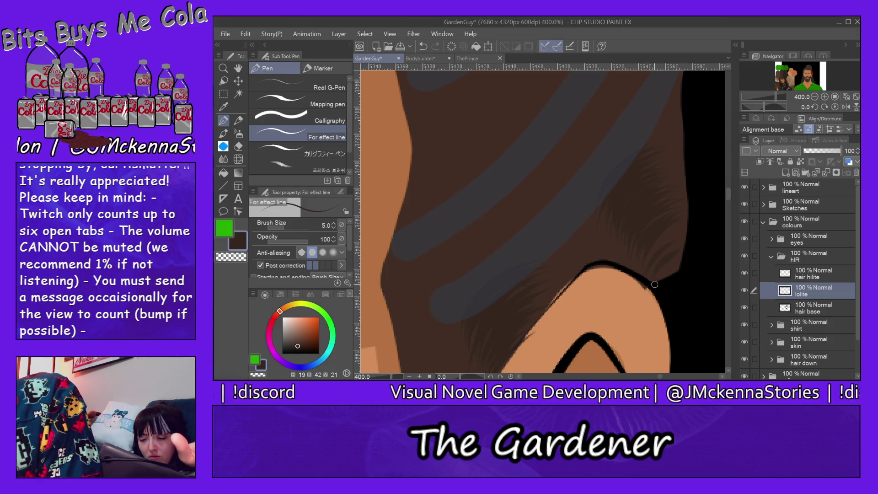
Step: Extend dark strands past the hair edge, save the drawing, and add one more faint strand
drag(673, 264, 659, 292)
drag(686, 263, 663, 301)
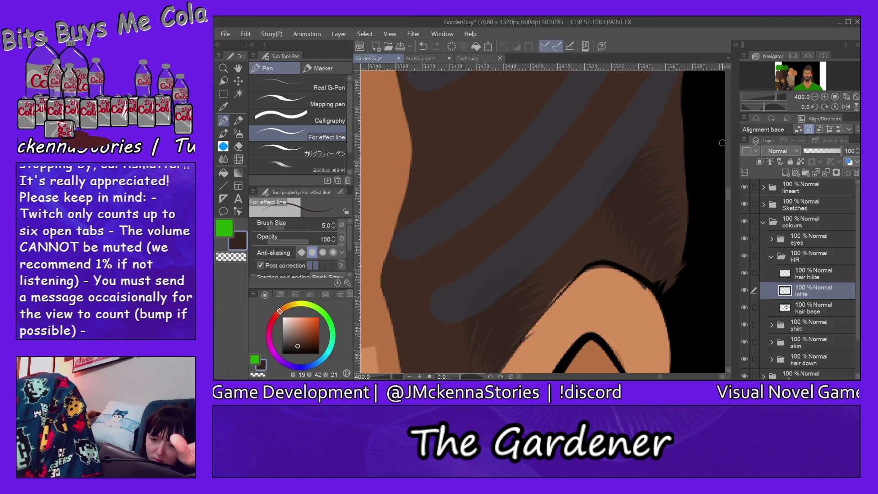
drag(729, 197, 731, 201)
key(ctrl+s)
drag(451, 248, 490, 213)
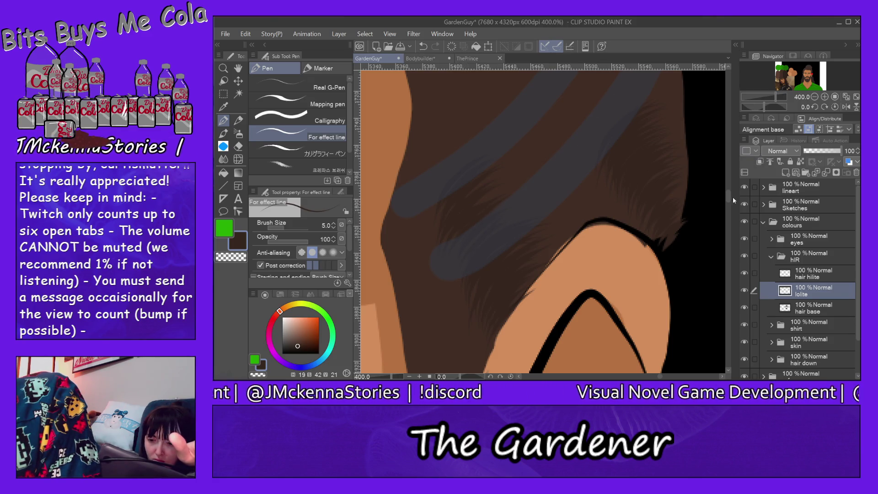
drag(729, 195, 729, 195)
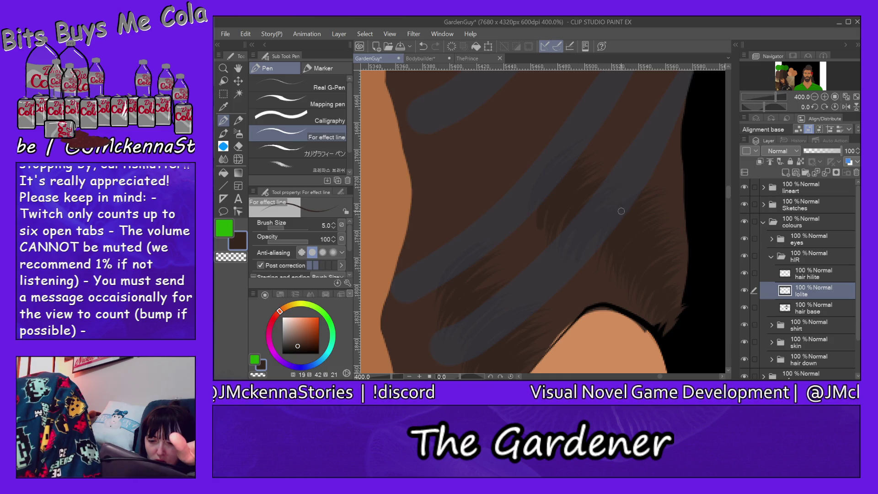
scroll(729, 194, up, 5)
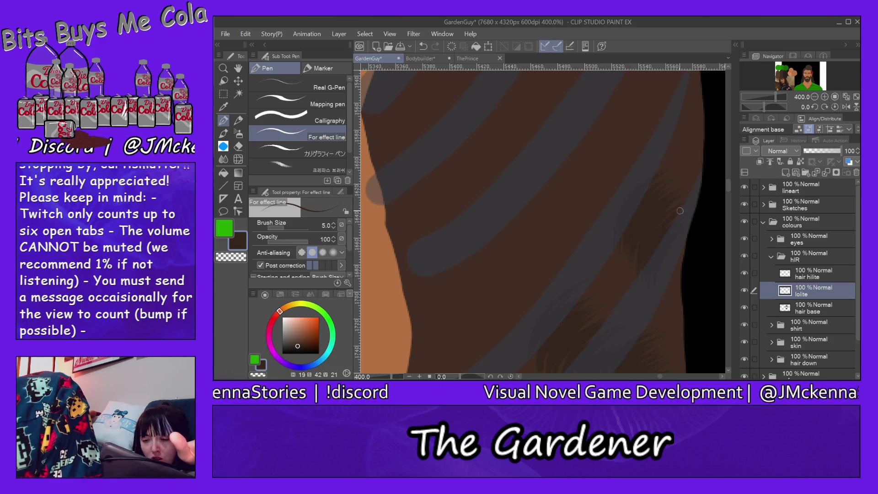
scroll(728, 187, up, 3)
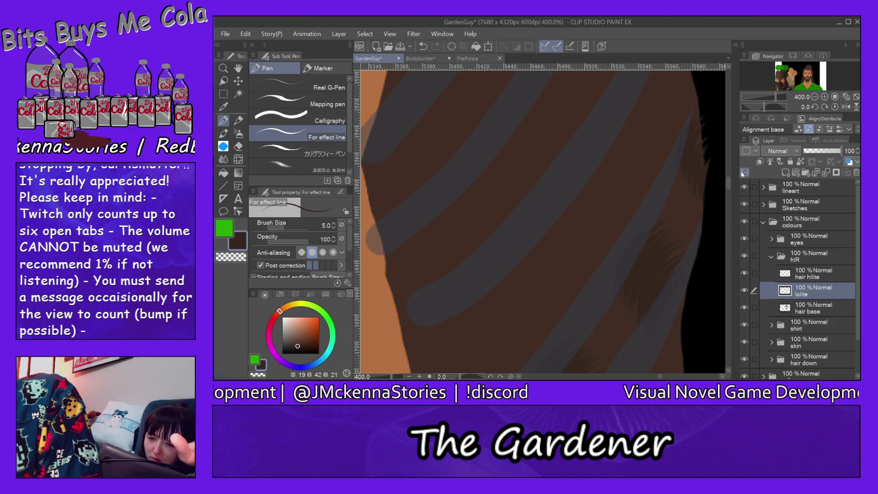
drag(728, 185, 730, 193)
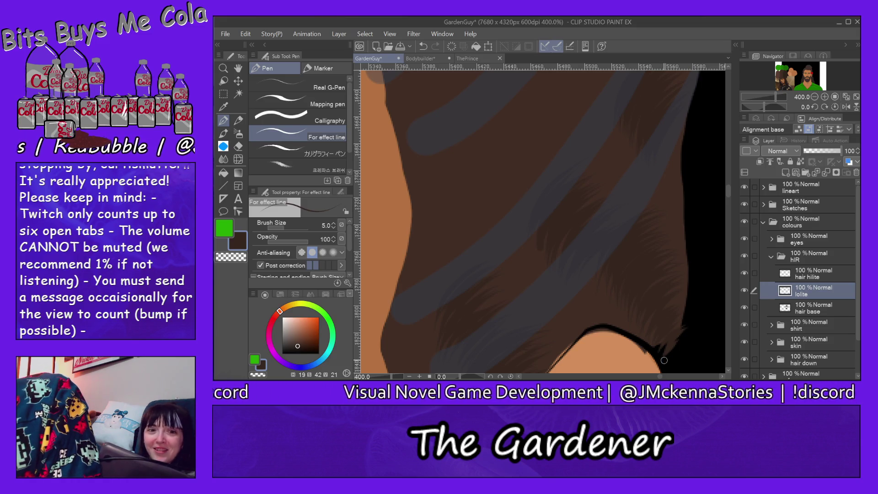
scroll(601, 269, left, 5)
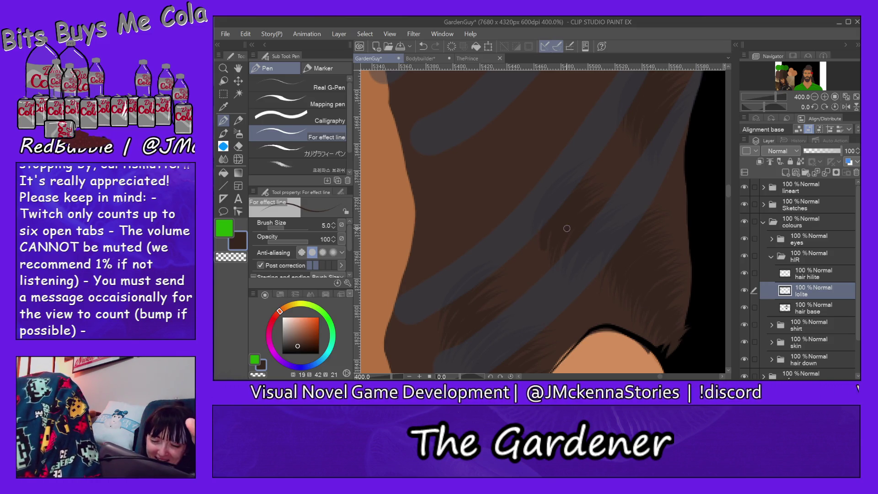
scroll(577, 194, left, 10)
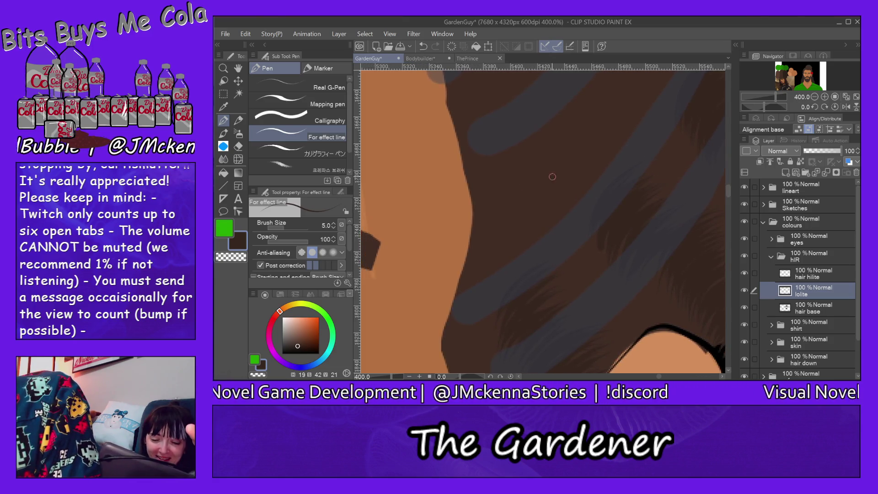
scroll(623, 236, left, 2)
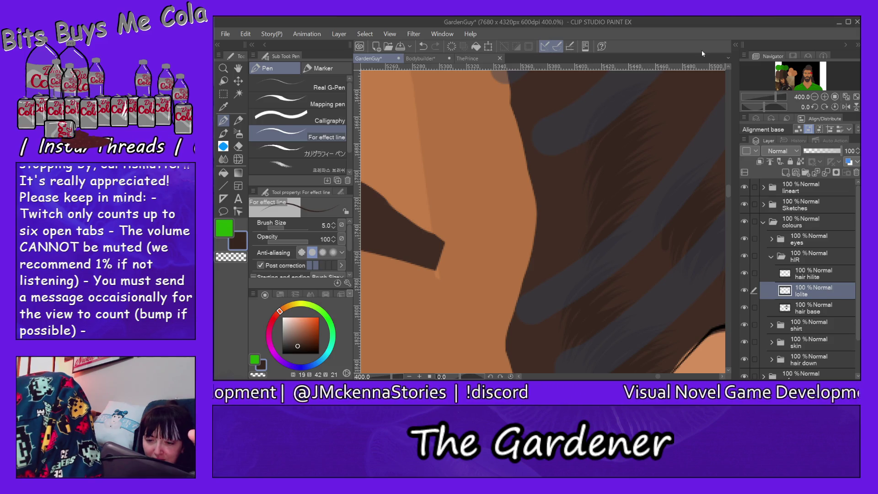
drag(659, 377, 662, 377)
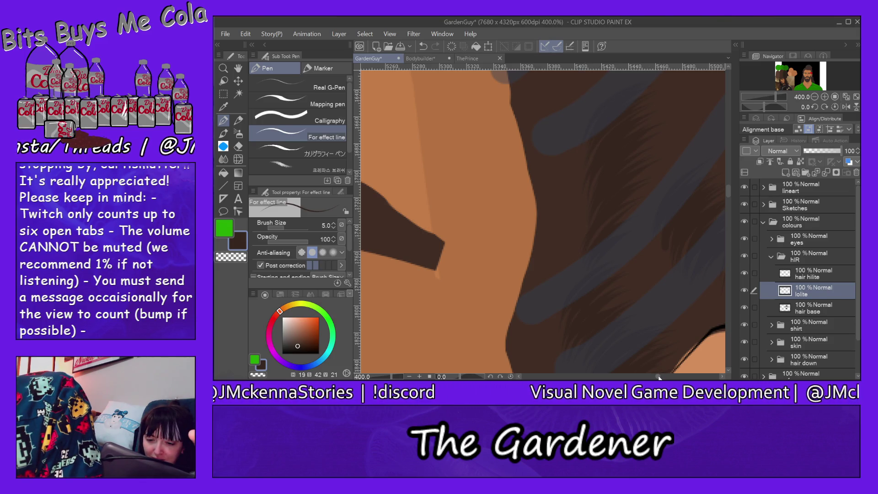
Step: Flick two faint dark lowlight strands into the brown hair near the face edge on the lolite layer
drag(729, 193, 729, 182)
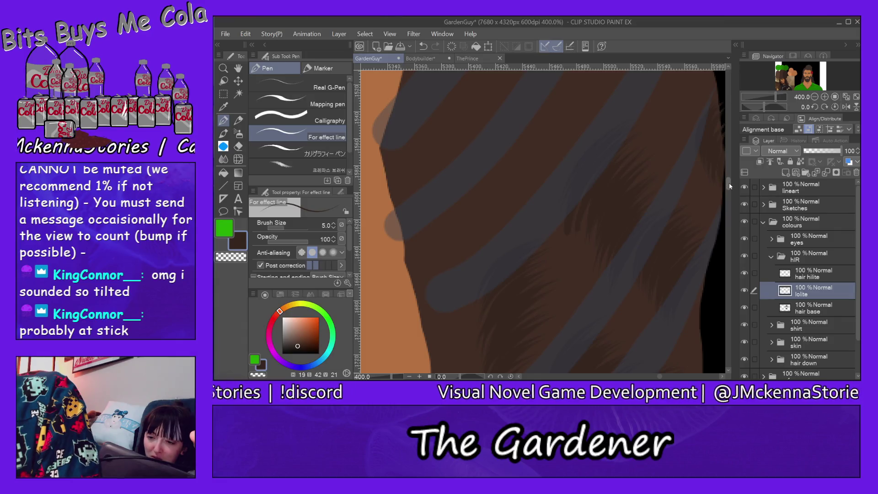
scroll(695, 235, up, 5)
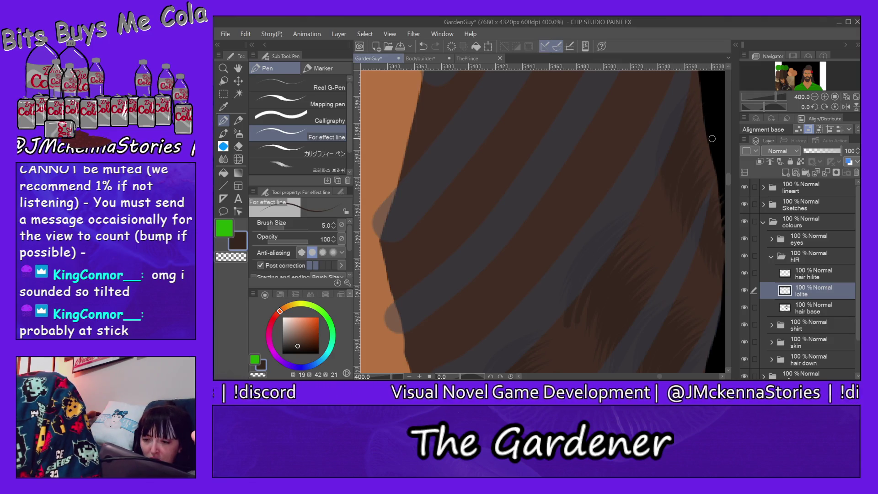
drag(729, 178, 729, 188)
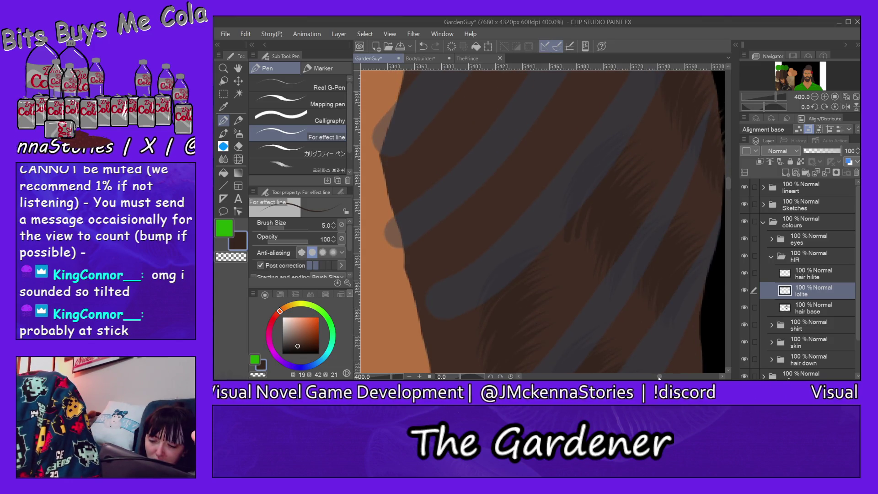
drag(657, 376, 656, 376)
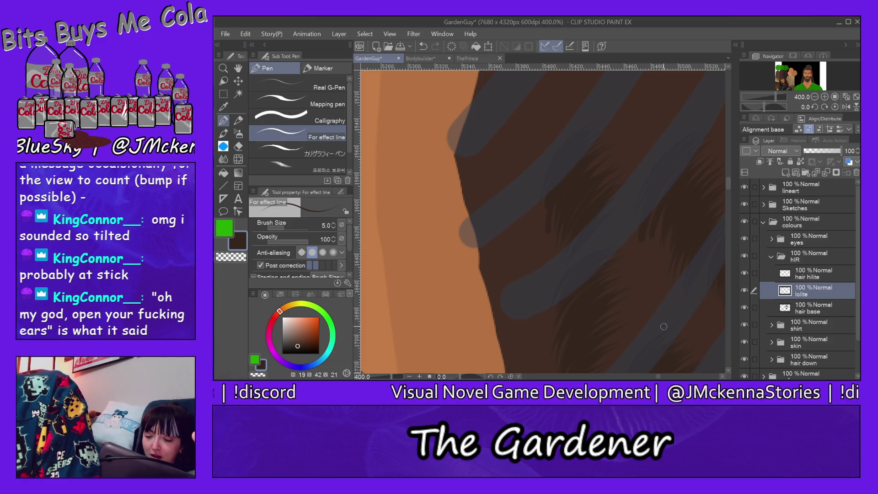
scroll(659, 378, right, 3)
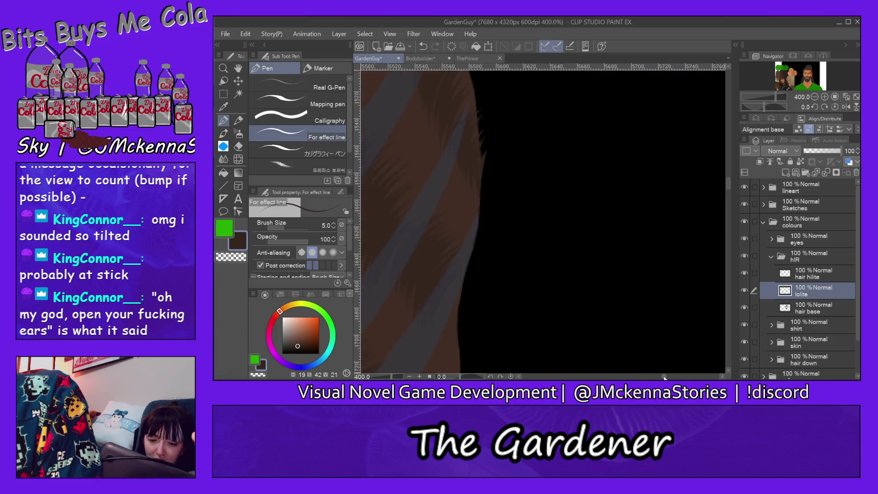
drag(729, 186, 729, 177)
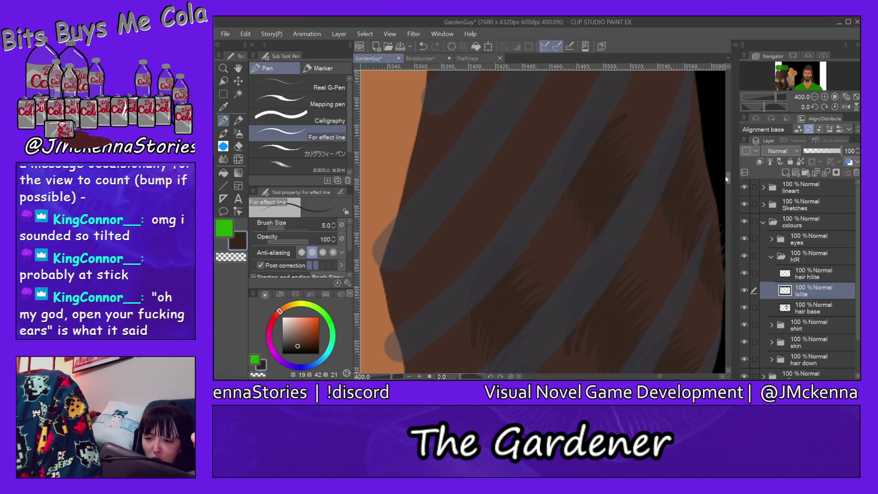
scroll(692, 188, up, 5)
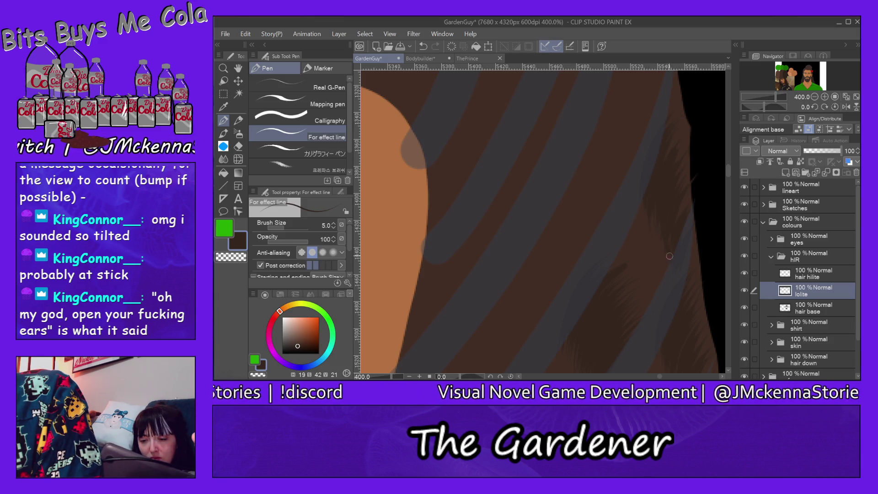
key(alt)
drag(730, 175, 729, 183)
drag(660, 378, 659, 376)
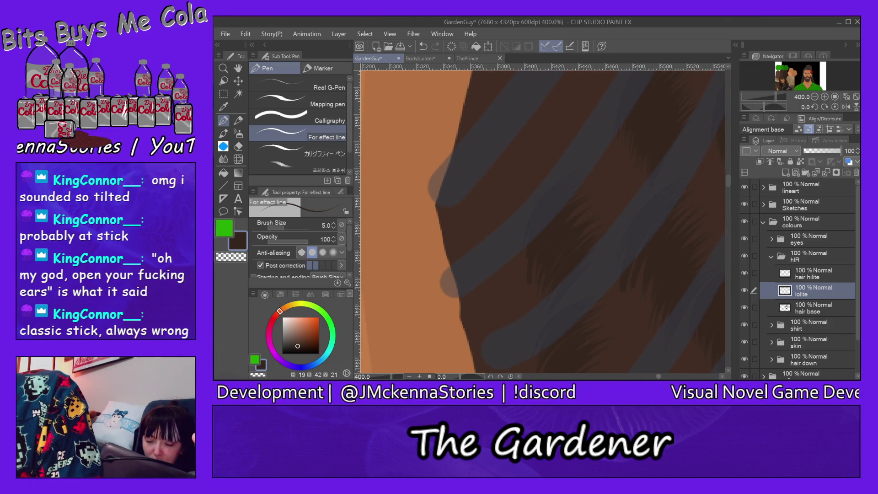
drag(731, 181, 730, 179)
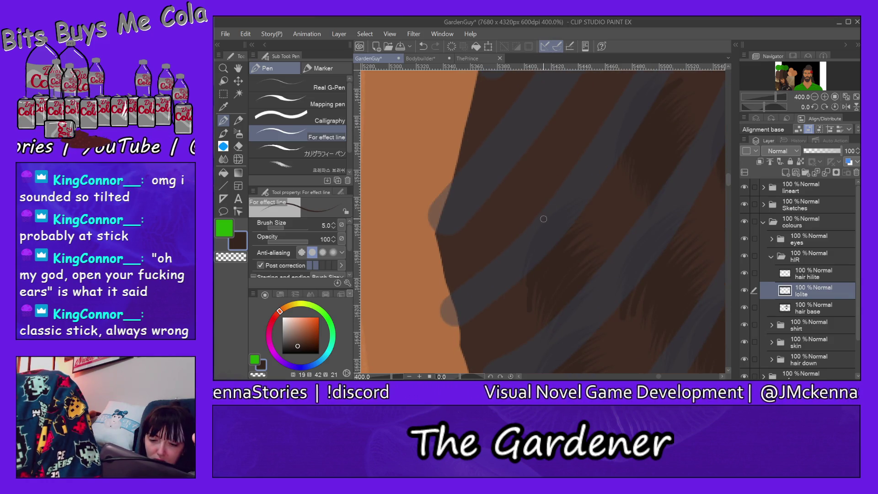
drag(586, 160, 545, 208)
drag(586, 142, 542, 221)
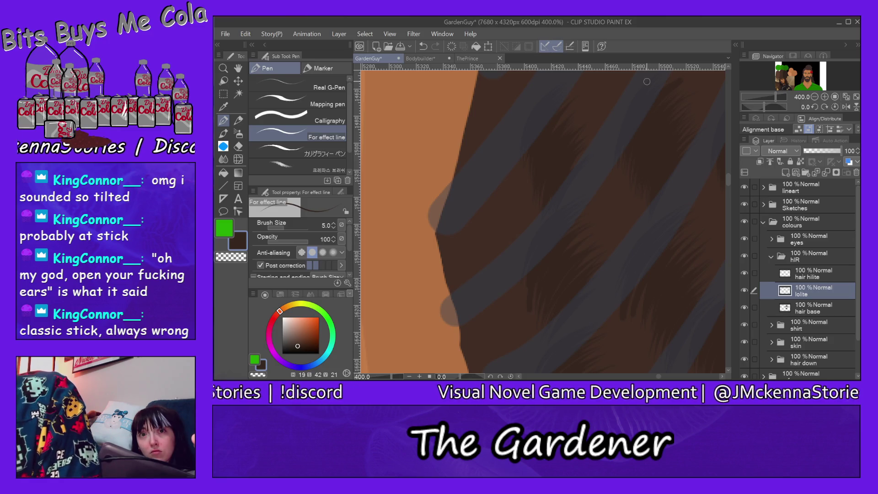
drag(729, 181, 729, 171)
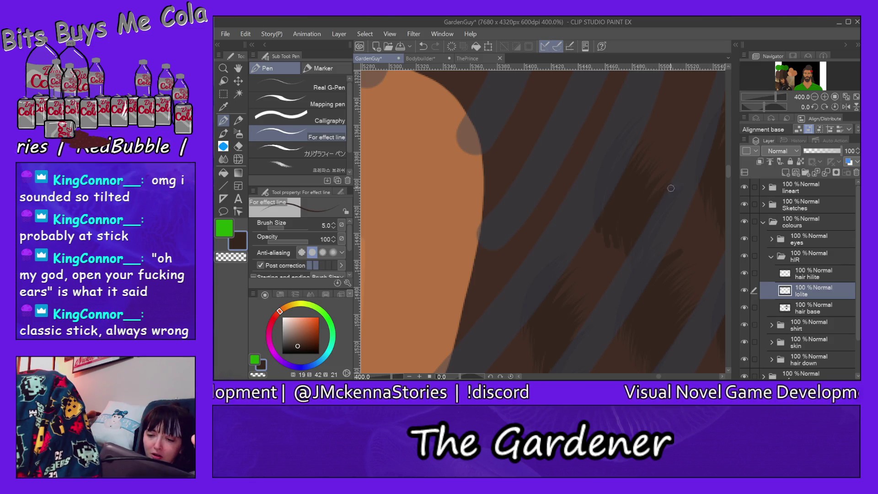
drag(729, 172, 730, 161)
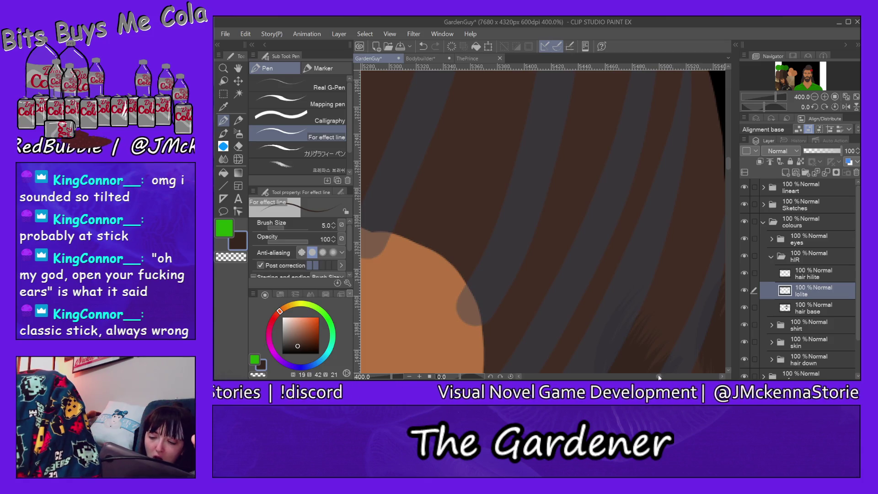
drag(660, 377, 661, 378)
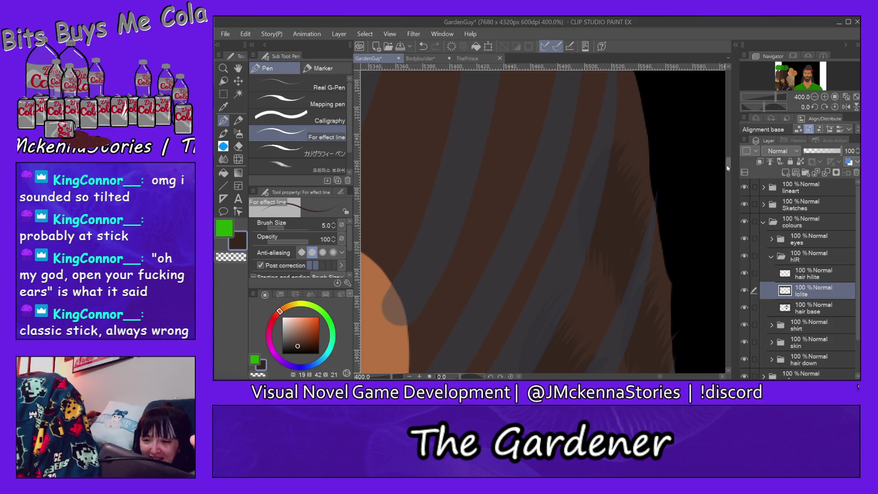
drag(730, 165, 729, 159)
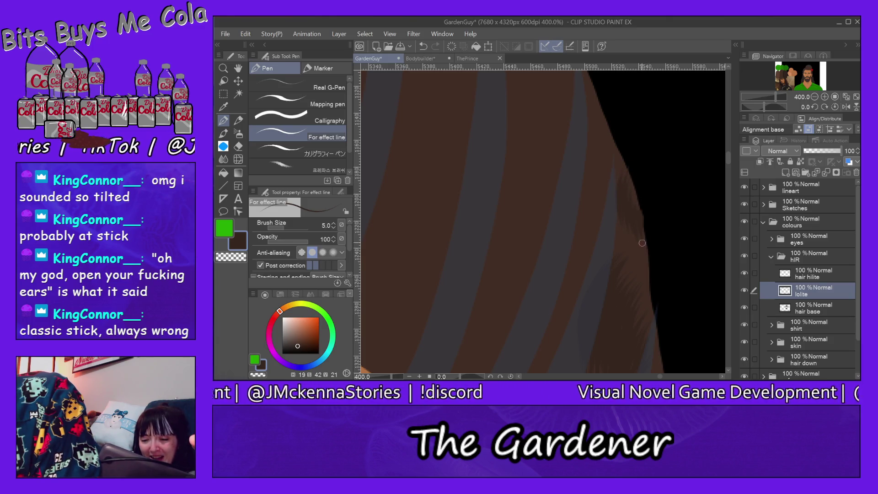
click(727, 171)
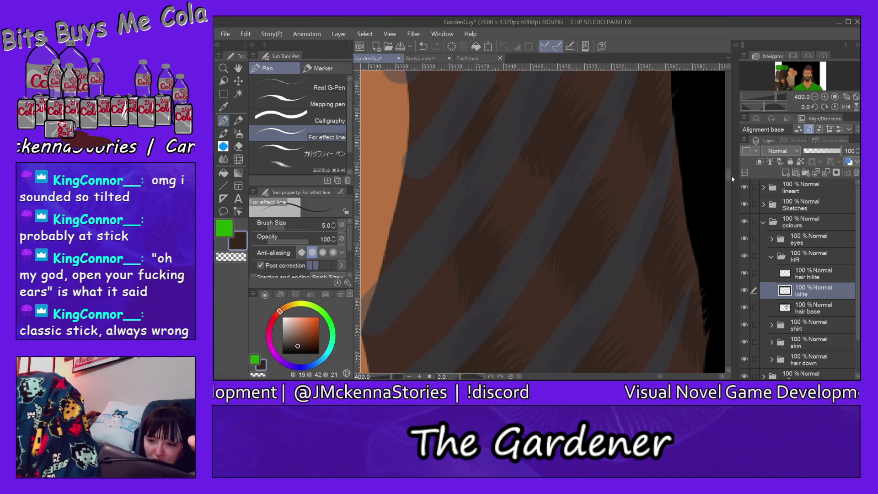
drag(729, 174, 729, 167)
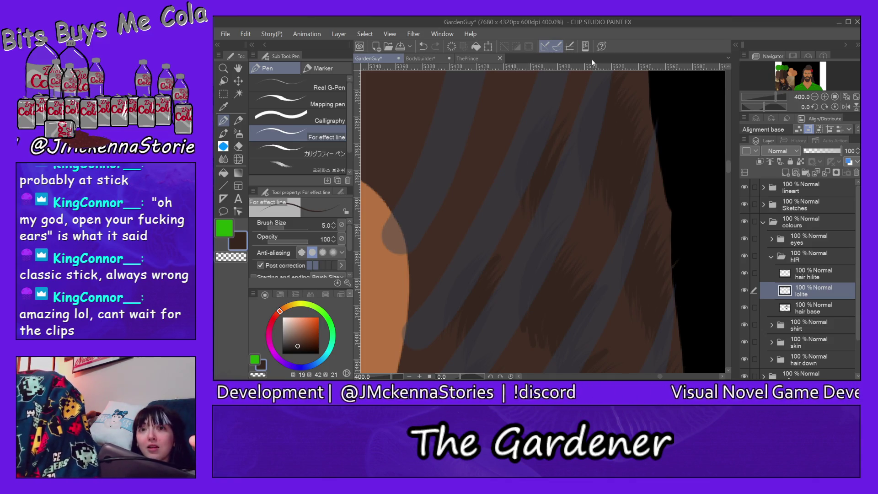
drag(729, 169, 727, 160)
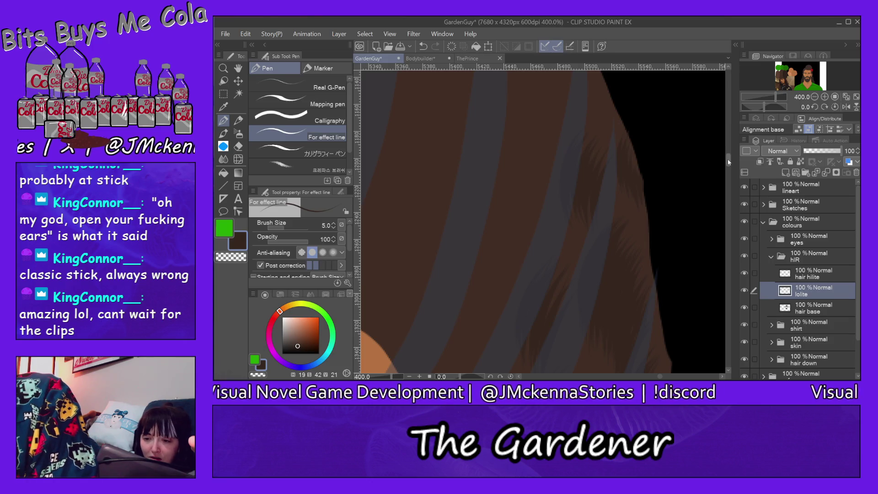
drag(729, 162, 727, 152)
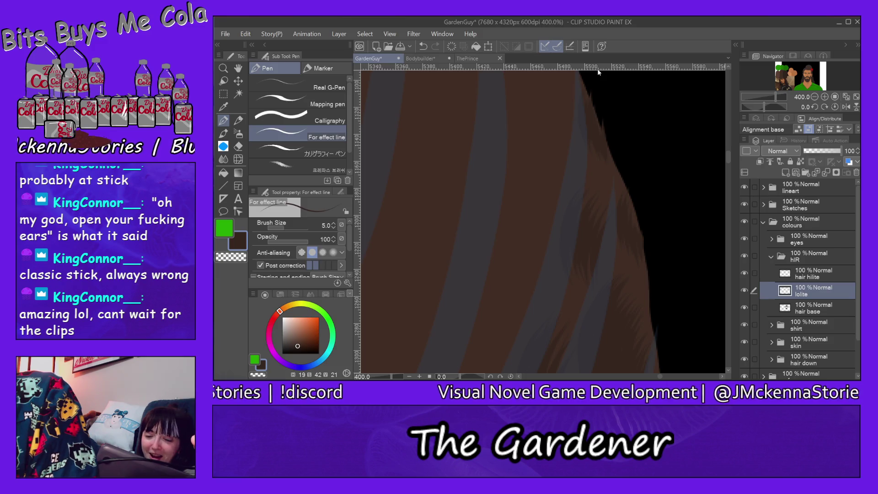
drag(728, 158, 727, 172)
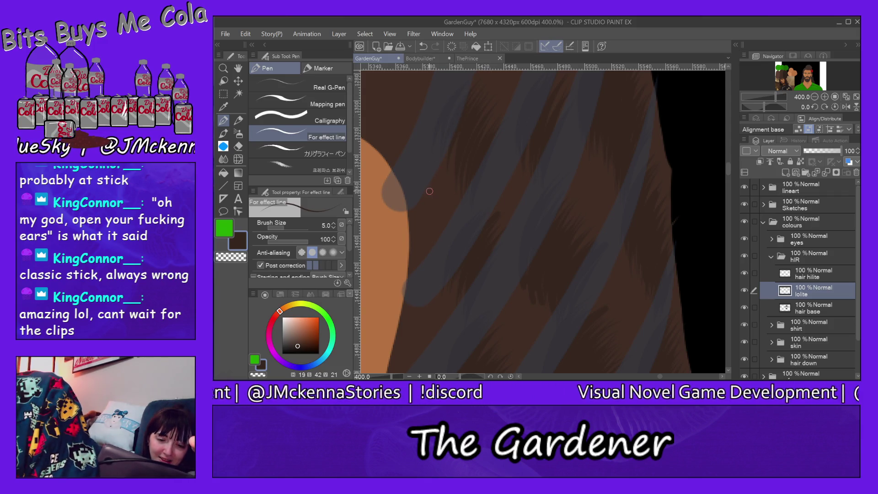
drag(730, 168, 729, 164)
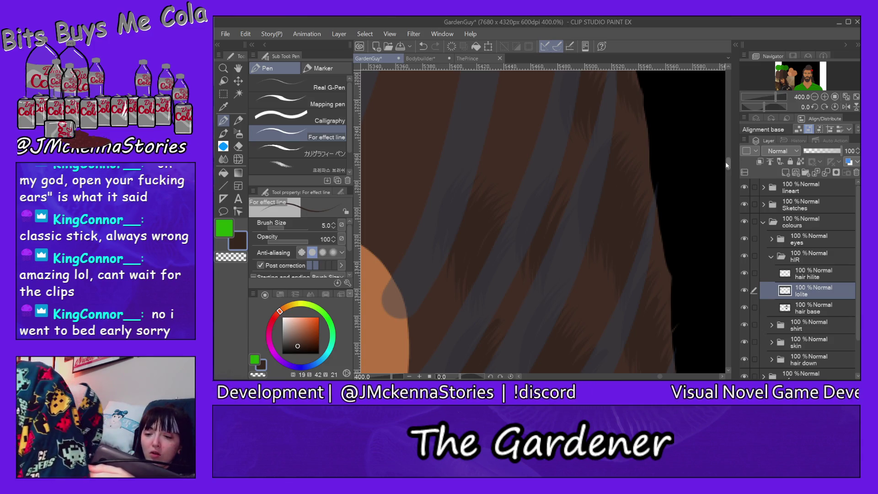
drag(729, 165, 729, 162)
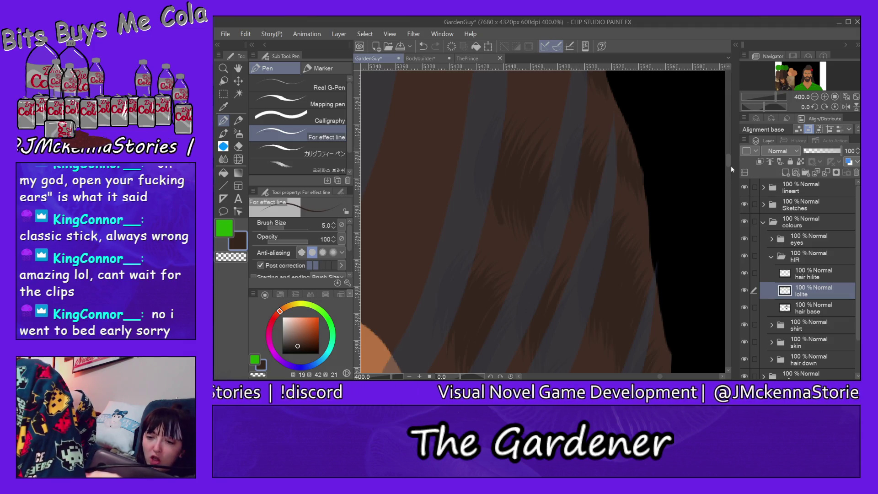
Step: Draw one short dark lowlight strand at the hair's outer edge on the lolite layer
scroll(728, 158, up, 3)
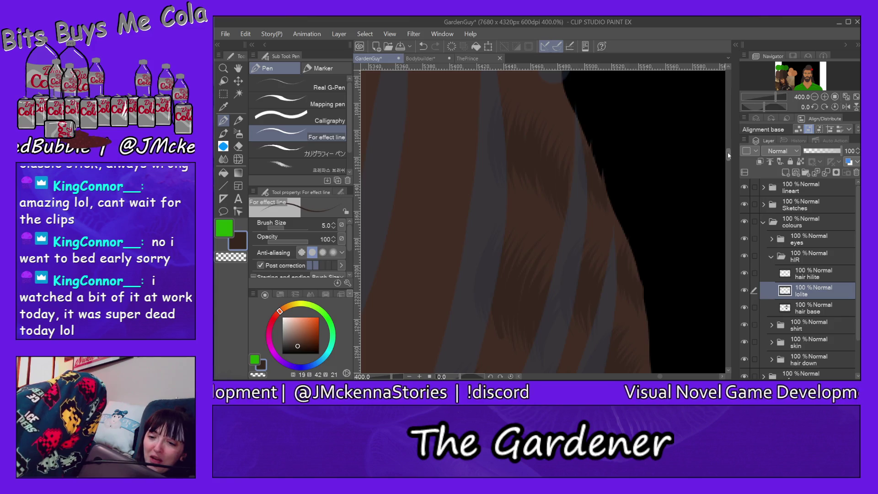
scroll(729, 150, up, 4)
scroll(728, 146, down, 1)
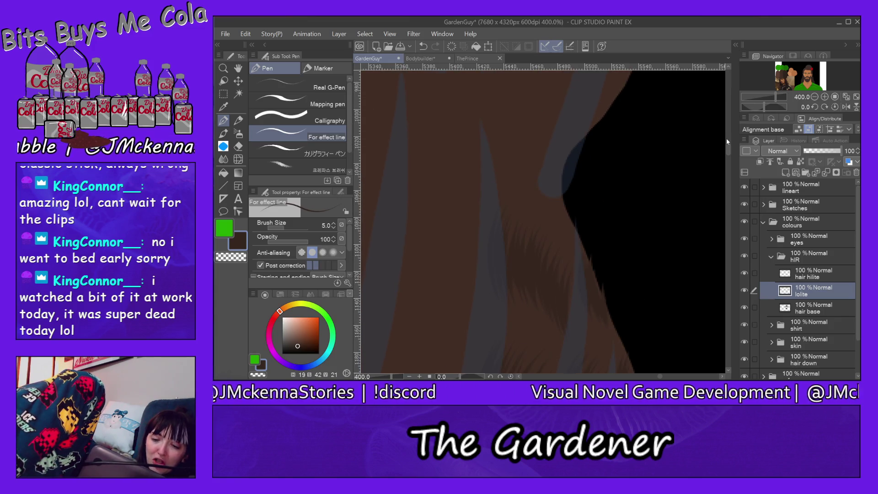
drag(503, 188, 497, 154)
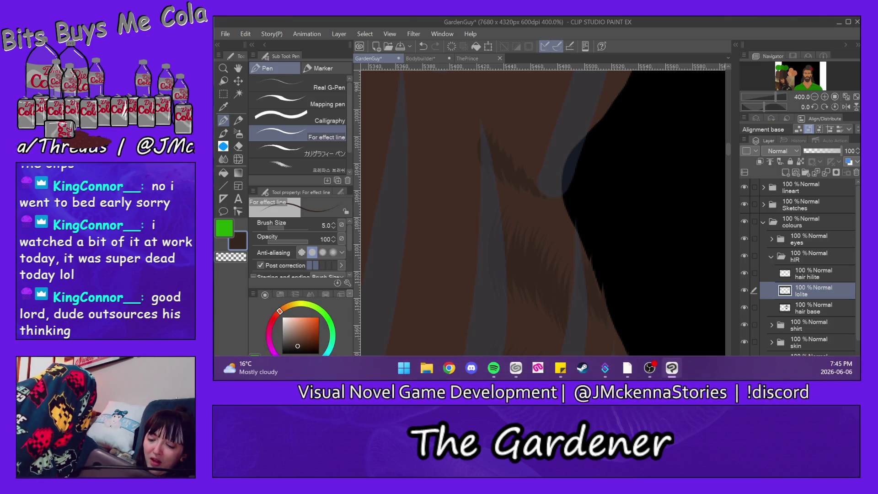
drag(730, 151, 726, 164)
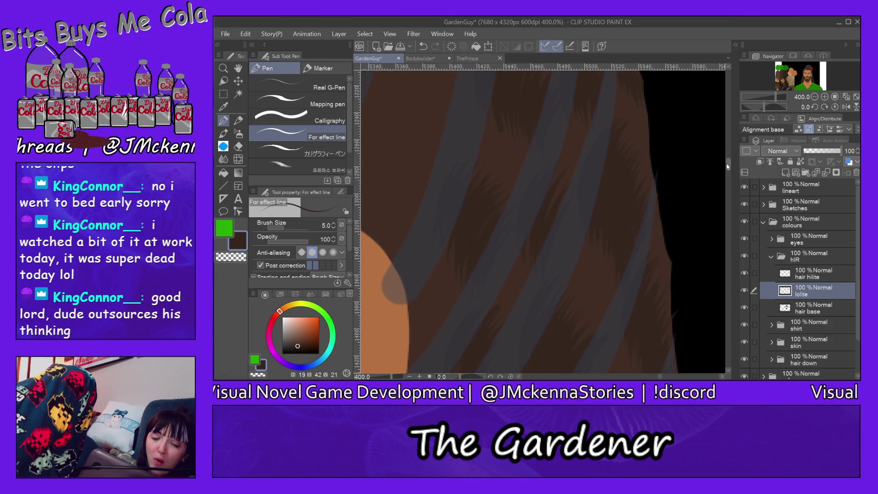
Step: Paint a clump of three thin dark strands into the hair just above the skin
drag(659, 378, 657, 377)
drag(729, 163, 731, 161)
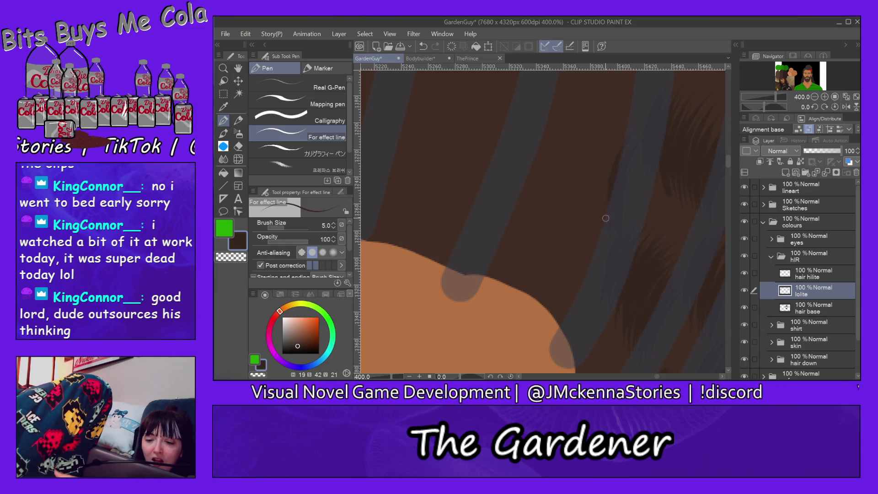
mouse_move(620, 116)
mouse_down()
mouse_move(588, 170)
mouse_move(573, 177)
mouse_up()
mouse_move(606, 102)
mouse_down()
mouse_move(565, 221)
mouse_move(559, 214)
mouse_up()
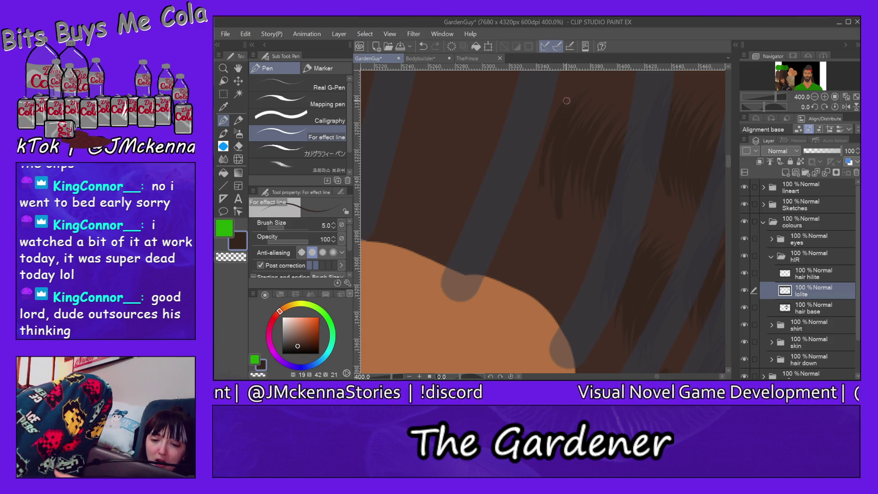
drag(530, 166, 534, 197)
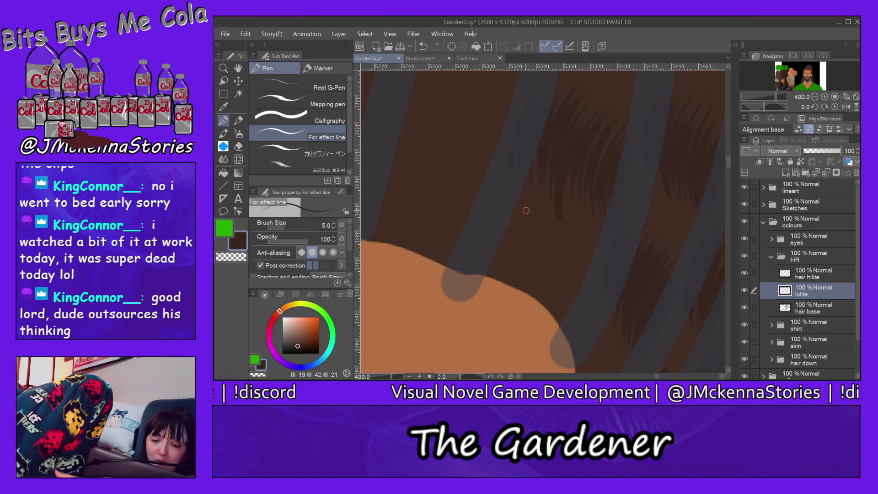
drag(729, 160, 729, 156)
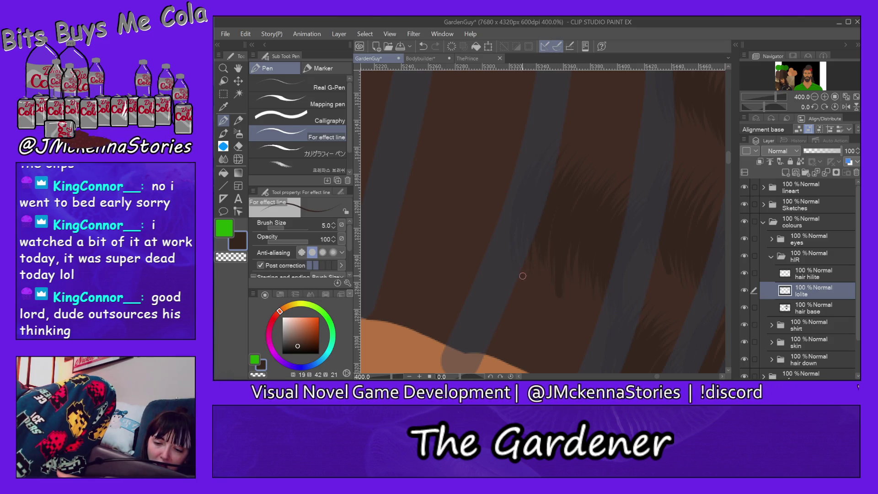
drag(730, 158, 731, 153)
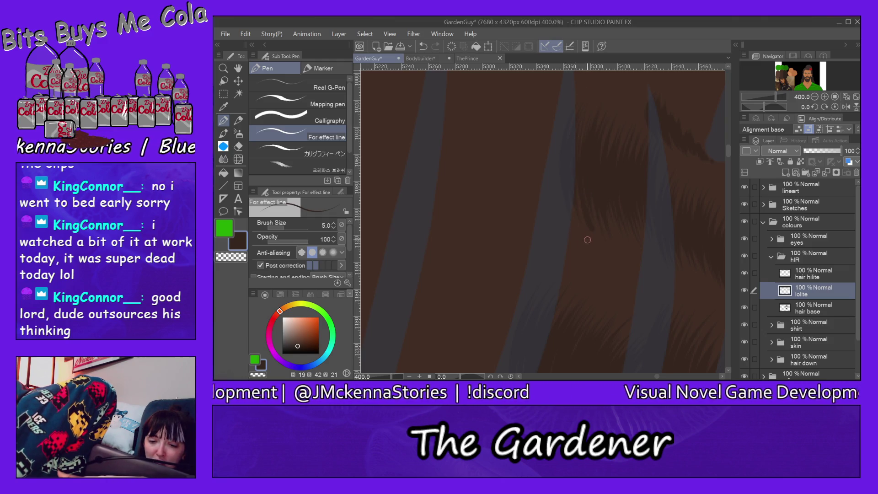
scroll(730, 142, up, 3)
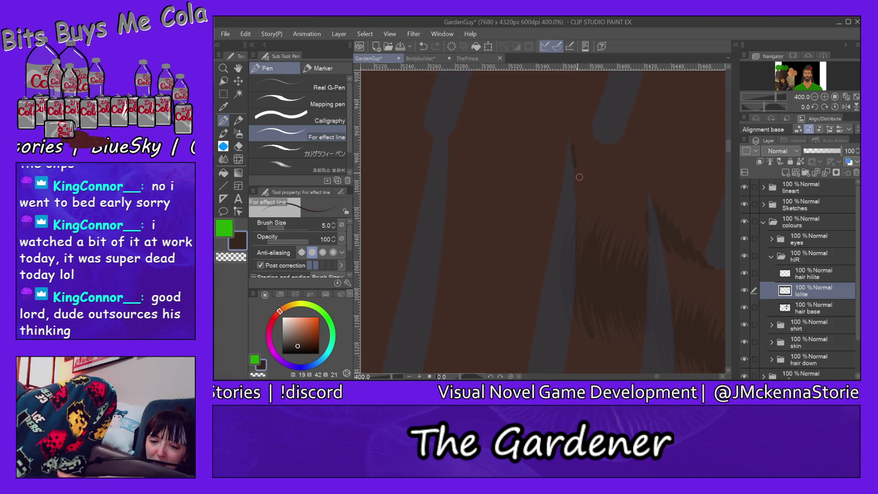
Step: Flick dark lowlight strands into the hair, including the upper-right section
mouse_move(581, 151)
mouse_down()
mouse_move(588, 183)
mouse_move(608, 193)
mouse_move(607, 151)
mouse_move(616, 188)
mouse_move(613, 175)
mouse_move(626, 176)
mouse_up()
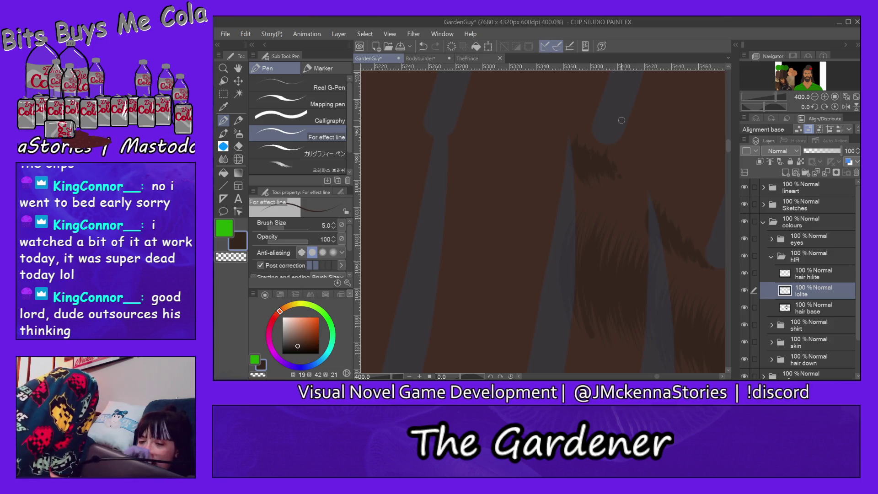
click(810, 71)
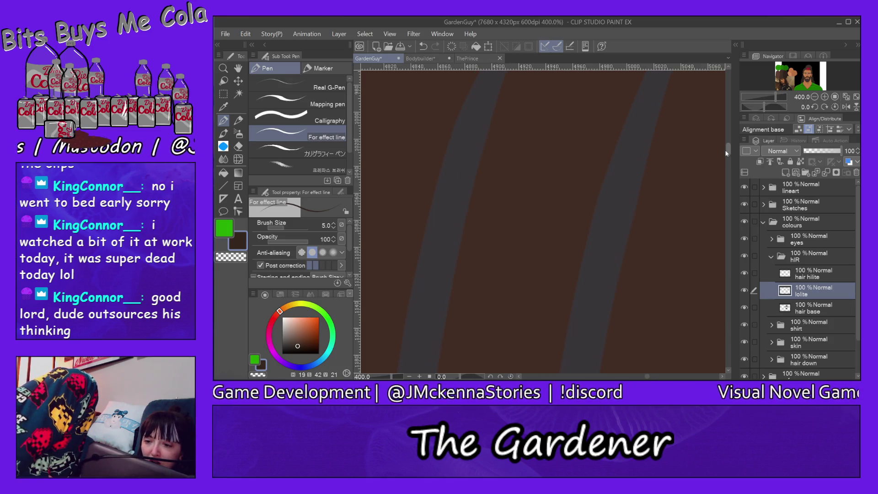
drag(729, 157, 729, 160)
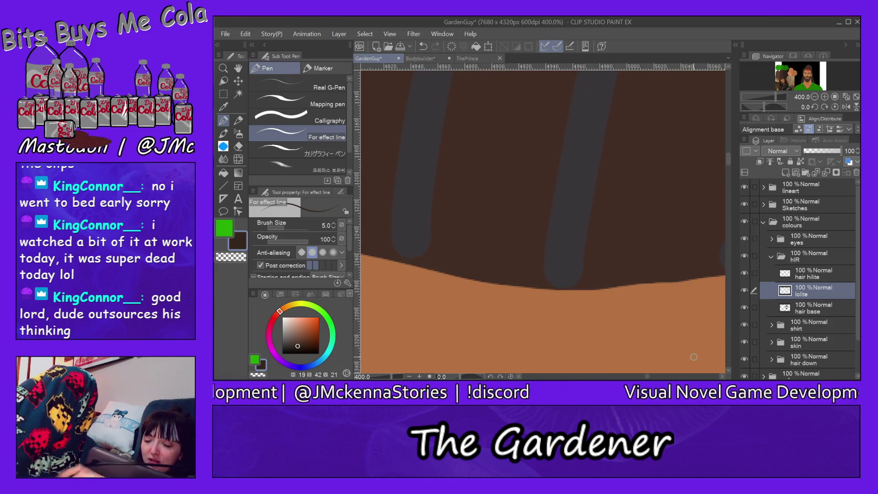
drag(648, 377, 656, 377)
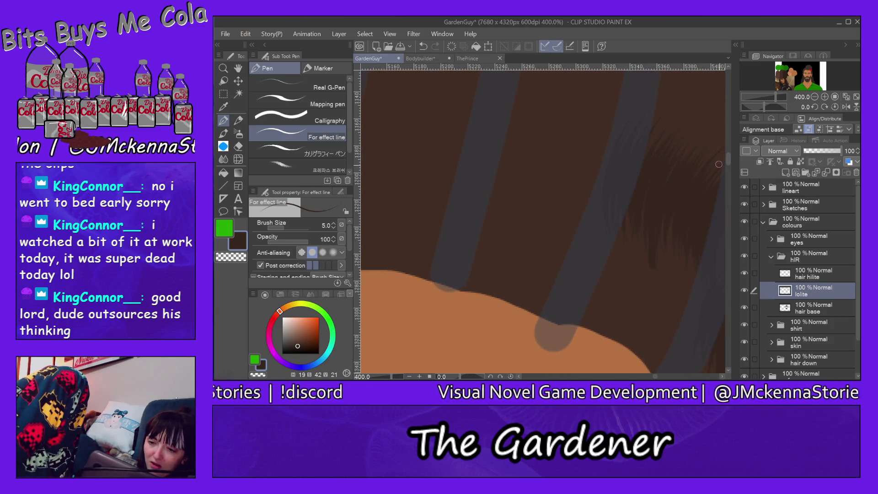
drag(728, 160, 729, 154)
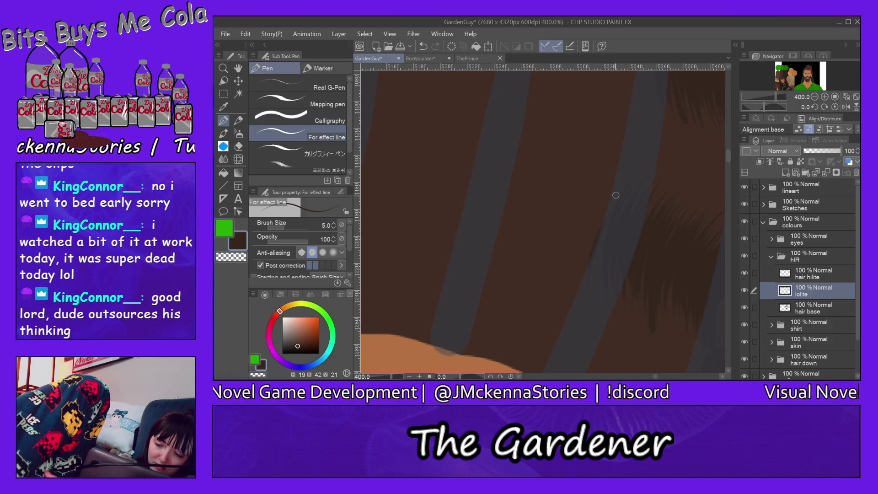
mouse_move(614, 171)
mouse_down()
mouse_move(591, 295)
mouse_move(590, 200)
mouse_move(583, 278)
mouse_up()
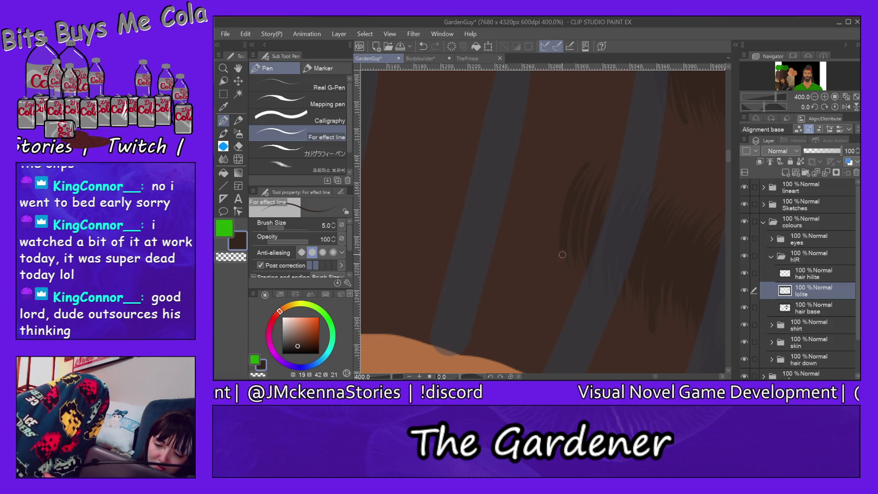
mouse_move(579, 143)
mouse_down()
mouse_move(544, 224)
mouse_move(542, 265)
mouse_move(541, 187)
mouse_move(529, 234)
mouse_up()
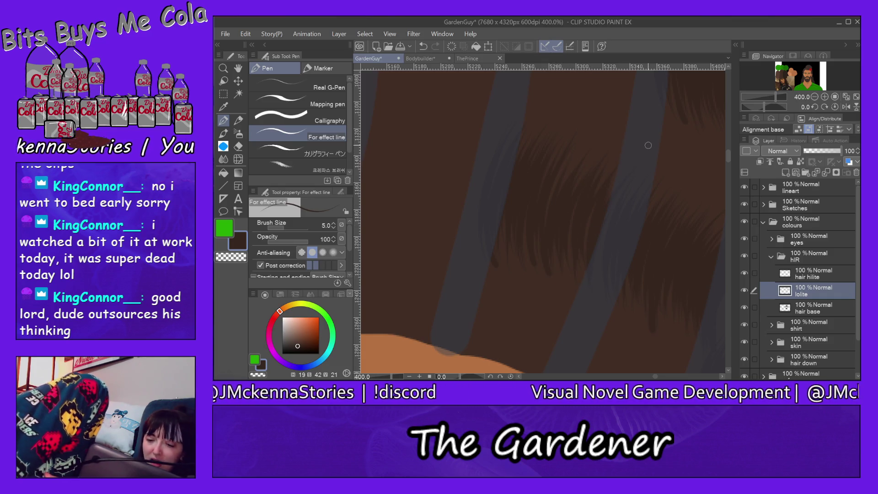
Step: Add dark strands down the right side of the hair, extending them leftward
drag(729, 156, 729, 146)
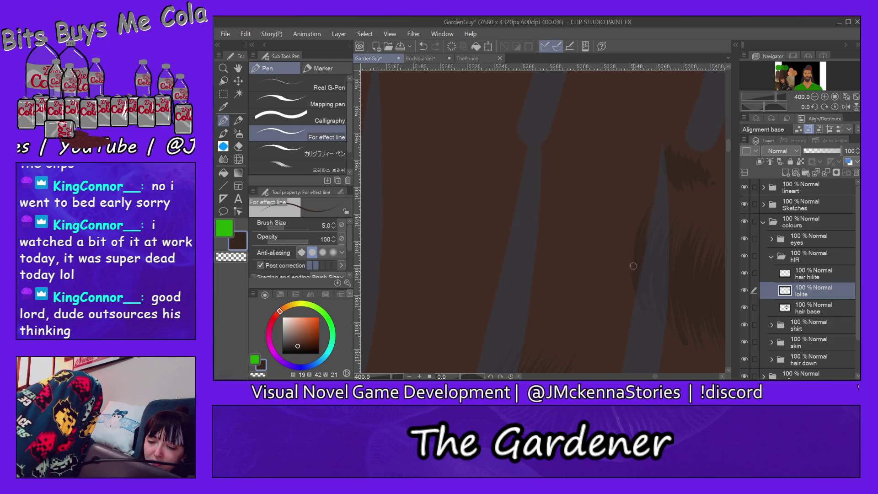
mouse_move(633, 313)
mouse_down()
mouse_move(634, 193)
mouse_move(610, 271)
mouse_up()
mouse_move(626, 185)
mouse_down()
mouse_move(624, 319)
mouse_move(602, 214)
mouse_move(600, 284)
mouse_move(613, 309)
mouse_up()
drag(614, 201, 600, 296)
drag(613, 176, 598, 300)
drag(590, 199, 586, 287)
drag(599, 172, 588, 298)
Step: Thicken the dark strand texture further left with a final group of strands
drag(579, 194, 576, 290)
drag(561, 202, 558, 280)
drag(573, 161, 561, 291)
drag(552, 194, 555, 290)
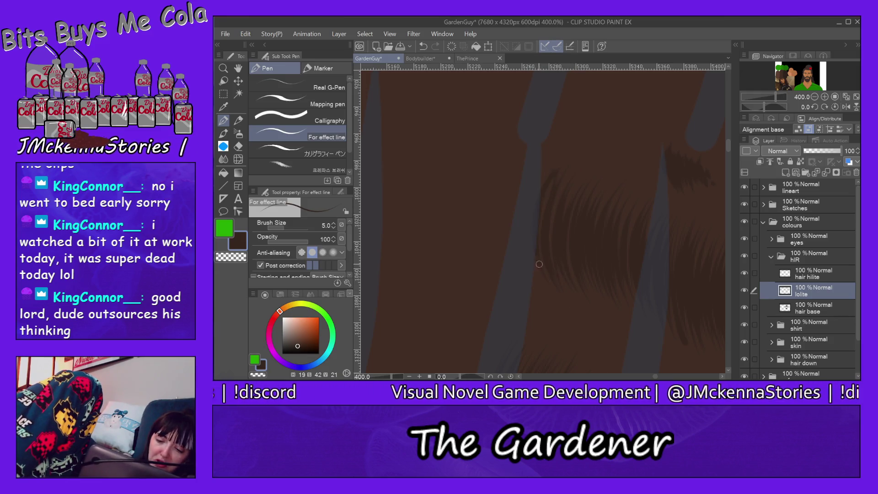
mouse_move(550, 167)
mouse_down()
mouse_move(549, 299)
mouse_move(557, 308)
mouse_up()
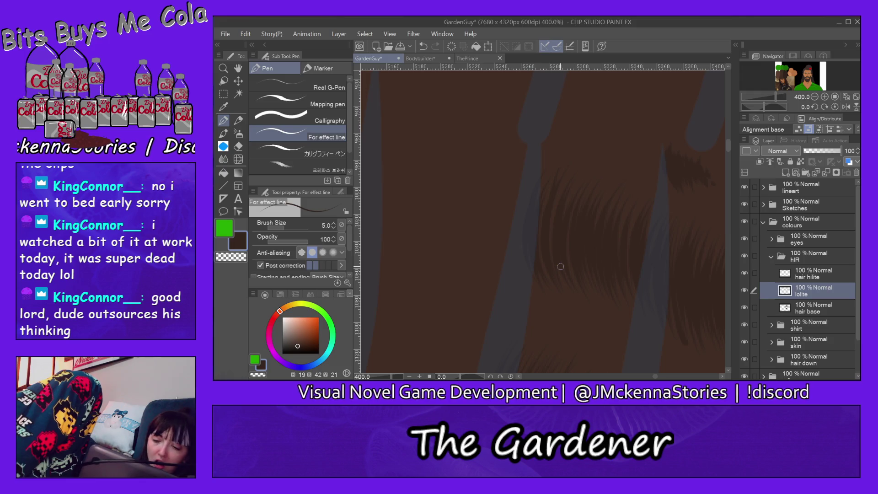
scroll(727, 146, up, 3)
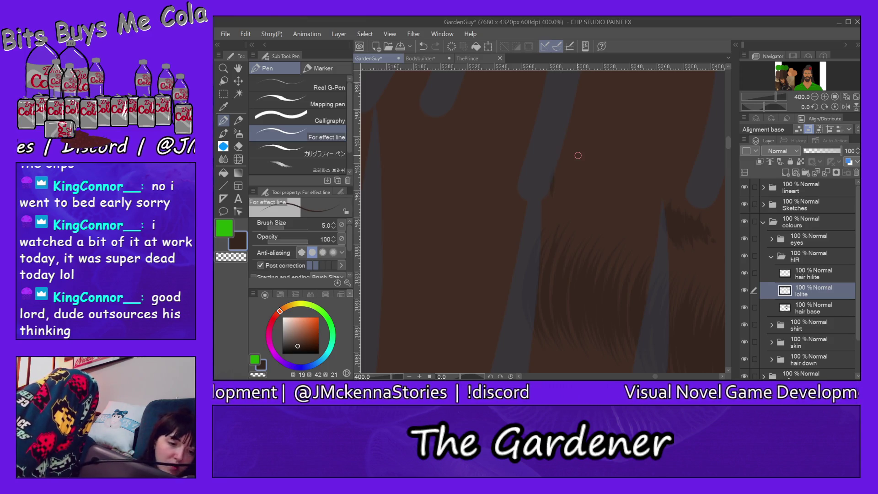
Step: Undo the last dark strand stroke and pan to the hair above the shoulder
key(ctrl+z)
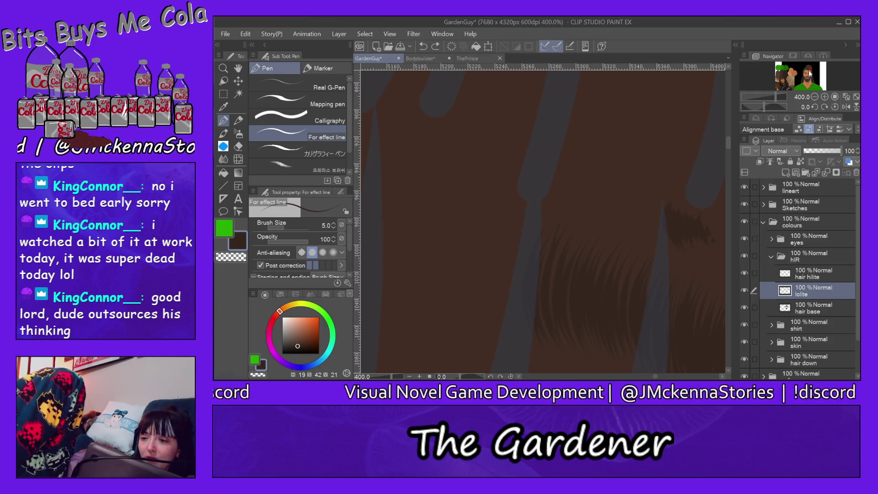
drag(809, 73, 806, 74)
scroll(724, 152, down, 3)
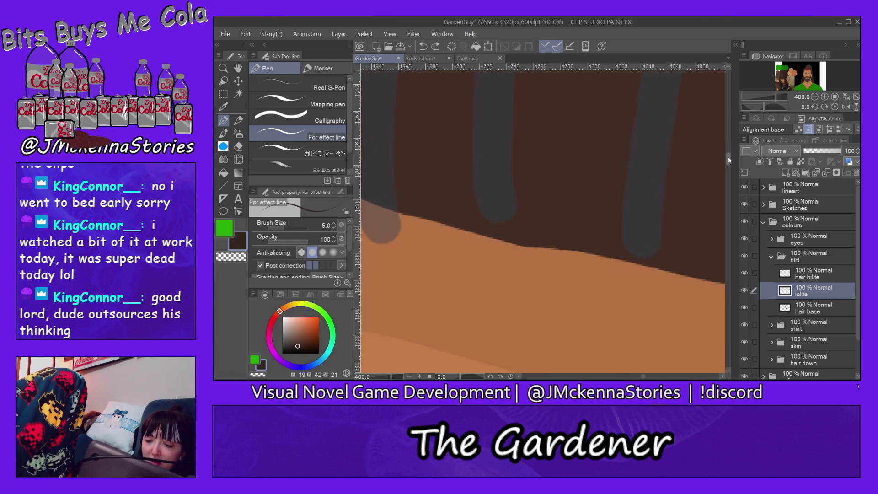
drag(644, 377, 652, 377)
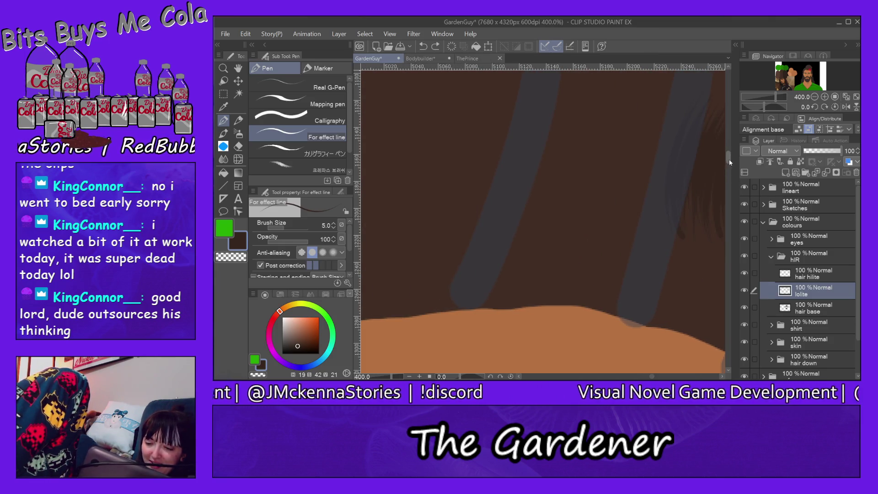
scroll(729, 160, up, 3)
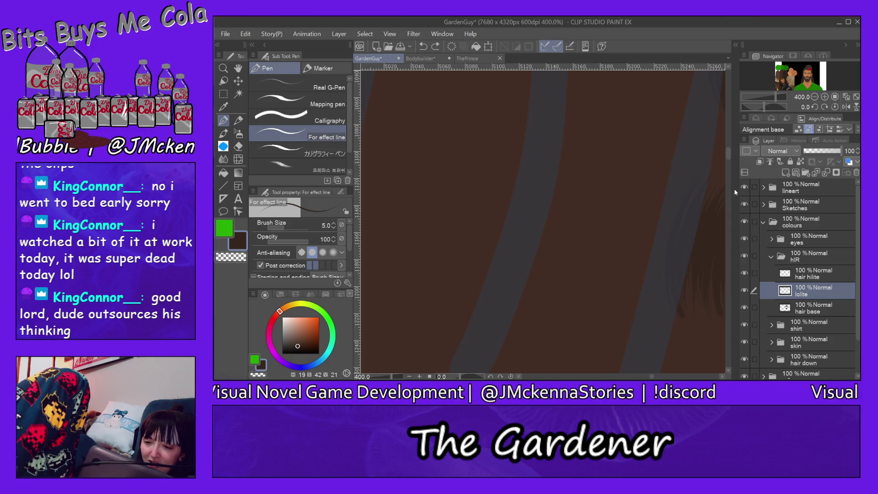
Step: Paint a dense clump of dark strands in the upper hair, extending it leftward
scroll(729, 151, down, 2)
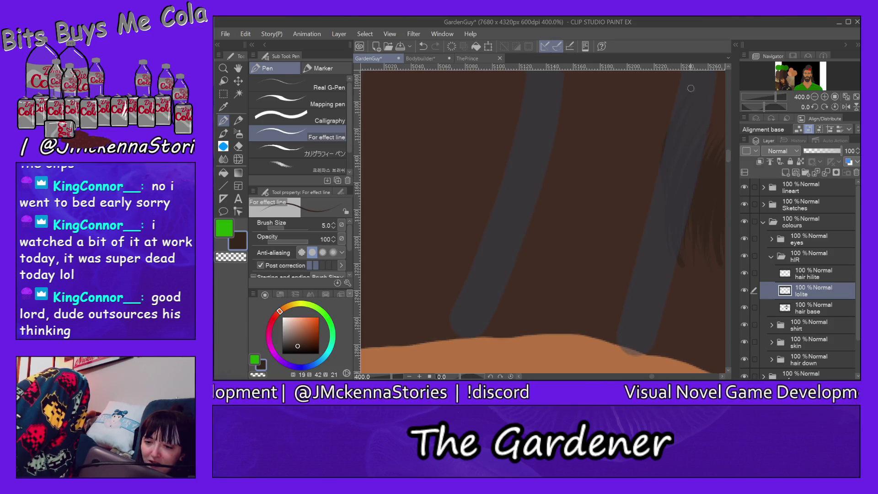
drag(658, 143, 657, 187)
drag(674, 91, 651, 201)
drag(671, 75, 644, 192)
drag(647, 109, 635, 153)
drag(646, 91, 629, 203)
drag(633, 86, 611, 174)
drag(612, 100, 602, 183)
mouse_move(613, 83)
mouse_down()
mouse_move(600, 206)
mouse_move(586, 198)
mouse_up()
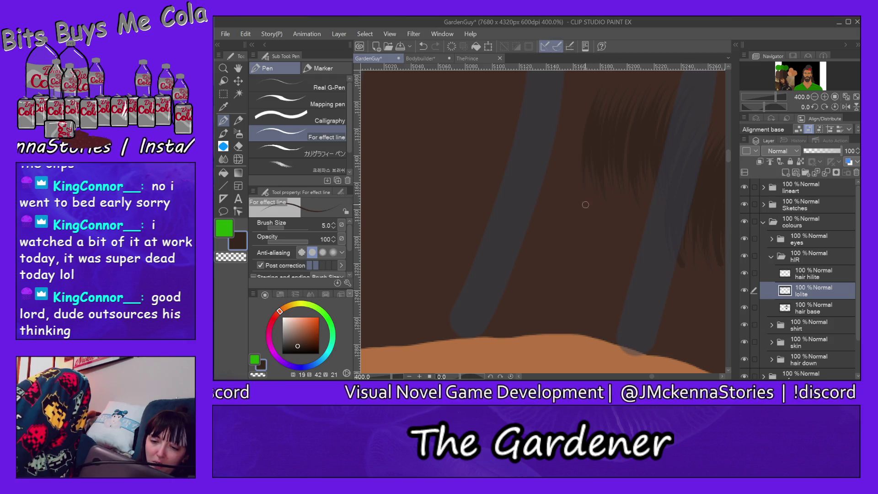
drag(581, 122, 575, 174)
drag(591, 78, 576, 212)
mouse_move(576, 92)
mouse_down()
mouse_move(552, 154)
mouse_move(552, 206)
mouse_up()
Step: Bring a higher hair section into view and extend the dark strand shading further left
drag(730, 151, 729, 150)
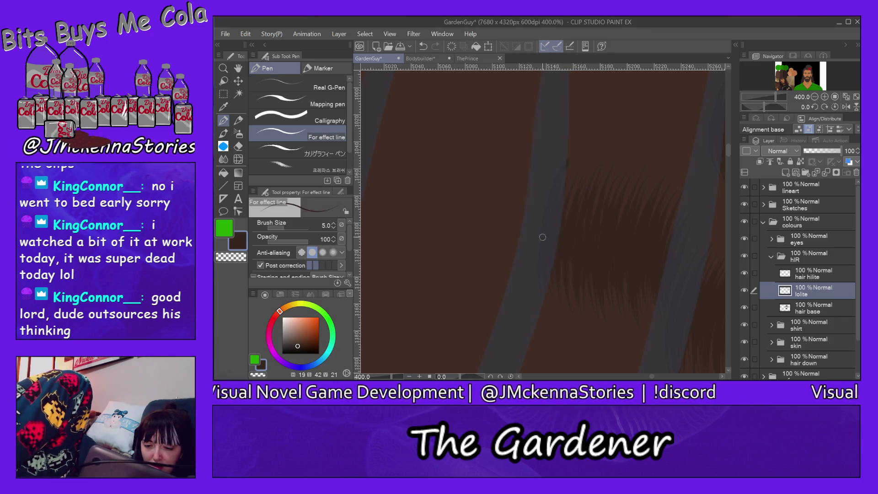
drag(729, 152, 728, 144)
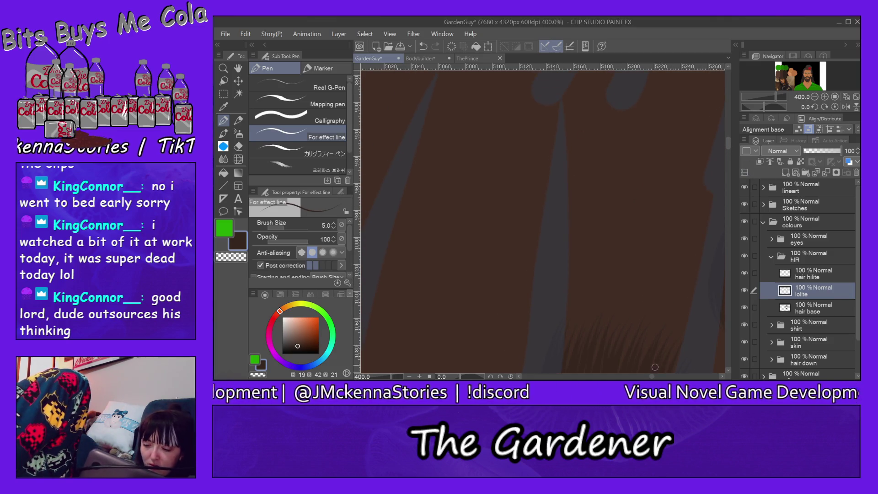
drag(653, 377, 655, 376)
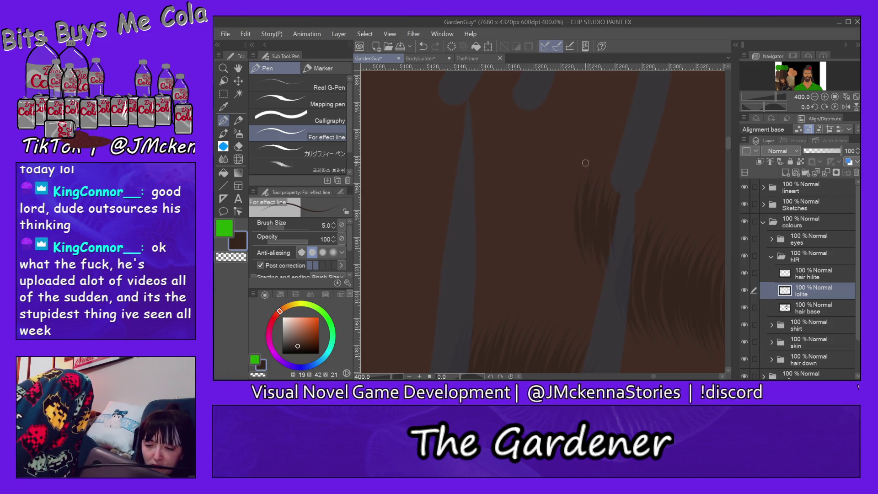
mouse_move(558, 151)
mouse_down()
mouse_move(551, 226)
mouse_move(541, 196)
mouse_move(528, 220)
mouse_up()
drag(536, 127, 518, 247)
mouse_move(517, 117)
mouse_down()
mouse_move(504, 224)
mouse_move(495, 213)
mouse_up()
drag(505, 97, 489, 219)
mouse_move(479, 102)
mouse_down()
mouse_move(483, 222)
mouse_move(473, 198)
mouse_up()
drag(473, 66, 479, 185)
Step: Fill gaps with faint dark strands from the middle back toward the right
drag(485, 142, 501, 225)
mouse_move(505, 123)
mouse_down()
mouse_move(520, 245)
mouse_move(532, 241)
mouse_up()
mouse_move(530, 132)
mouse_down()
mouse_move(542, 238)
mouse_move(547, 245)
mouse_move(554, 239)
mouse_up()
mouse_move(563, 152)
mouse_down()
mouse_move(563, 239)
mouse_move(576, 243)
mouse_up()
drag(574, 204, 598, 246)
mouse_move(616, 180)
mouse_down()
mouse_move(613, 238)
mouse_move(620, 261)
mouse_move(625, 255)
mouse_up()
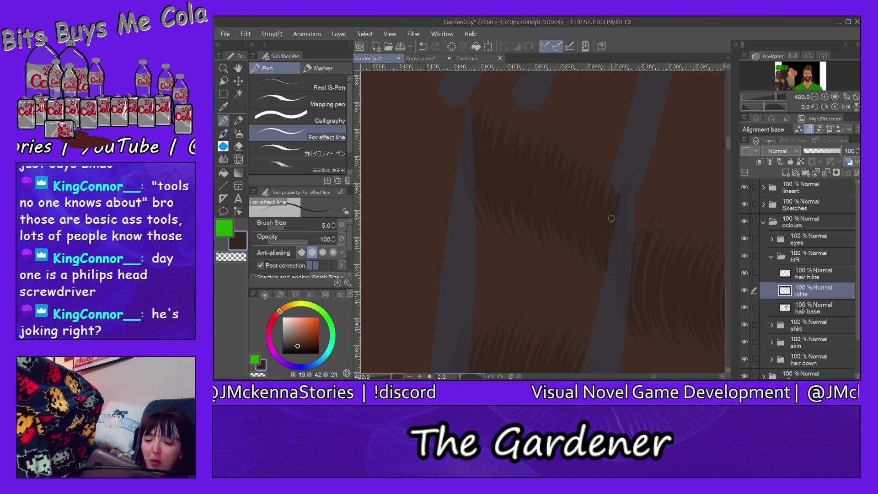
Step: Zoom out with the Zoom tool to see the whole head
click(223, 69)
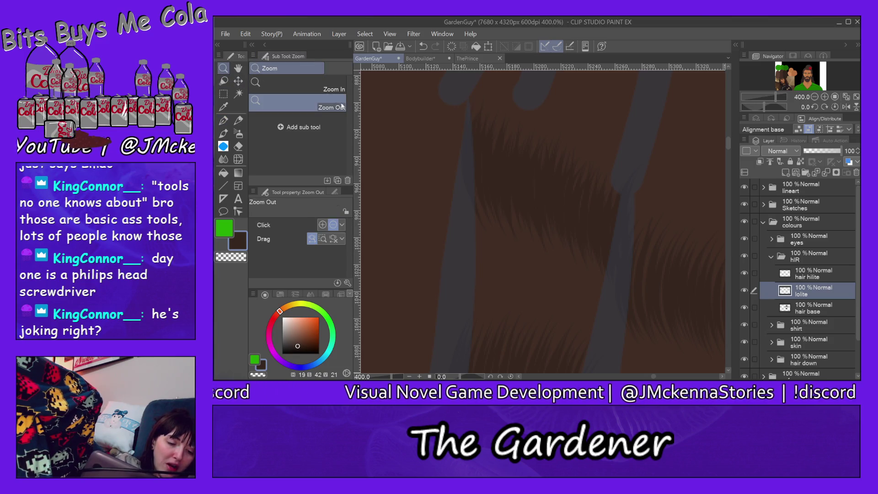
click(631, 202)
click(640, 213)
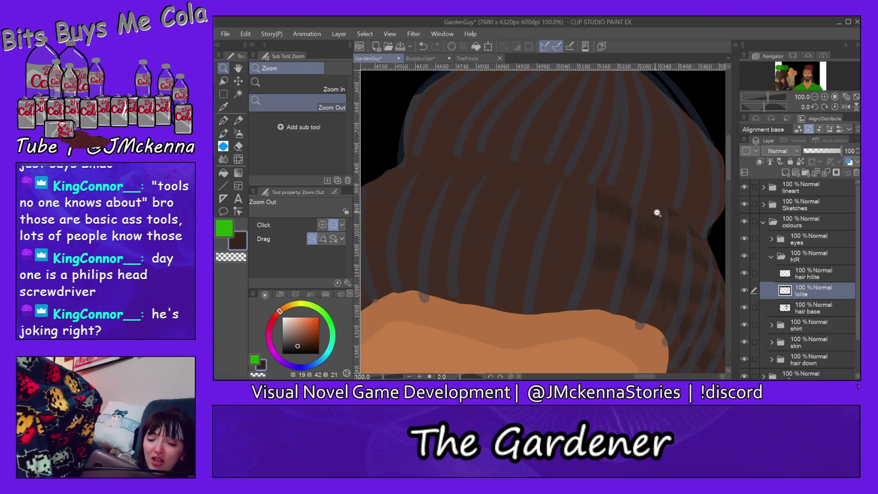
click(674, 235)
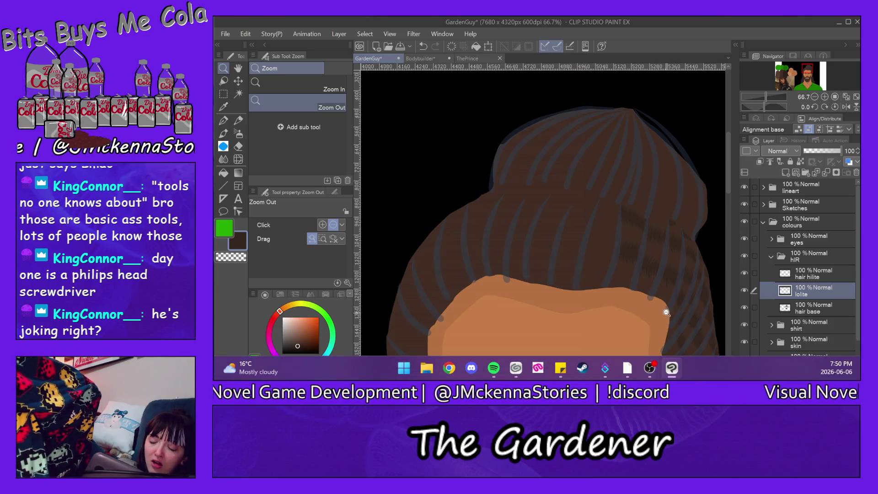
drag(645, 378, 661, 358)
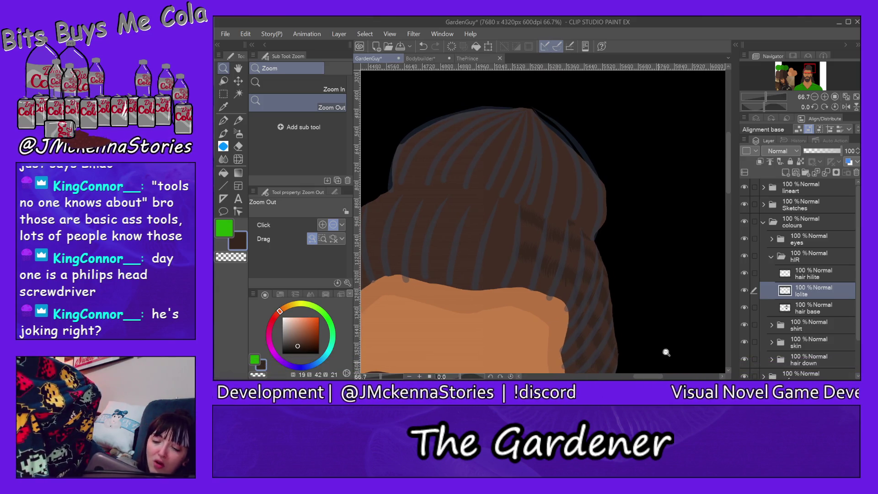
drag(729, 141, 728, 205)
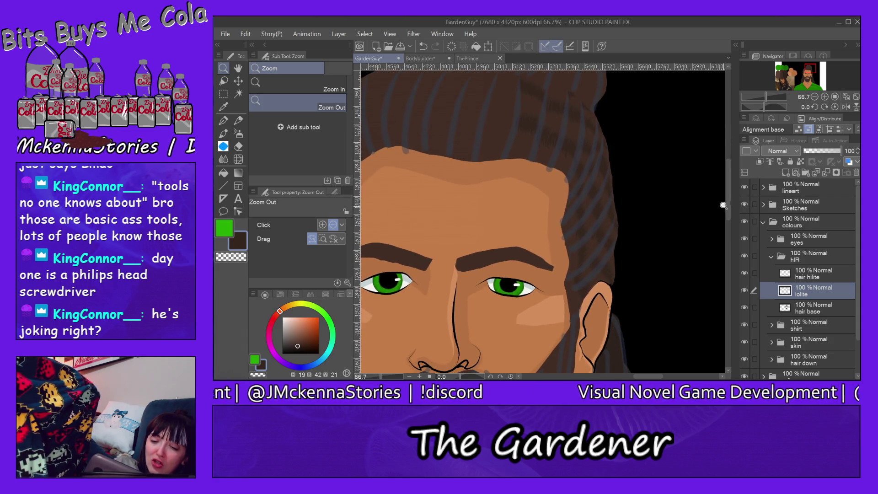
Step: Select the hair hilite layer and eyedrop a lighter brown from the hair at 100% zoom
click(822, 276)
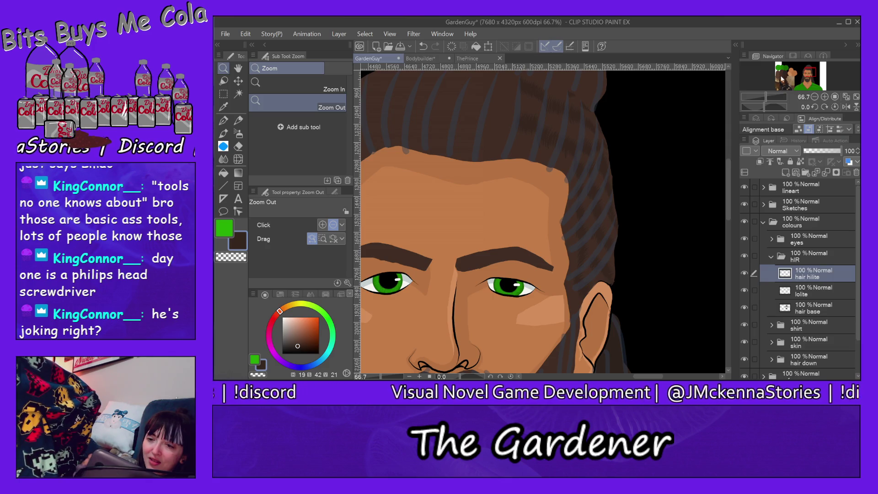
click(782, 78)
click(534, 180)
key(p)
key(p)
key(i)
click(525, 171)
Step: Centre the view on the face and ear and return to the For effect line pen at size 5.0
click(811, 80)
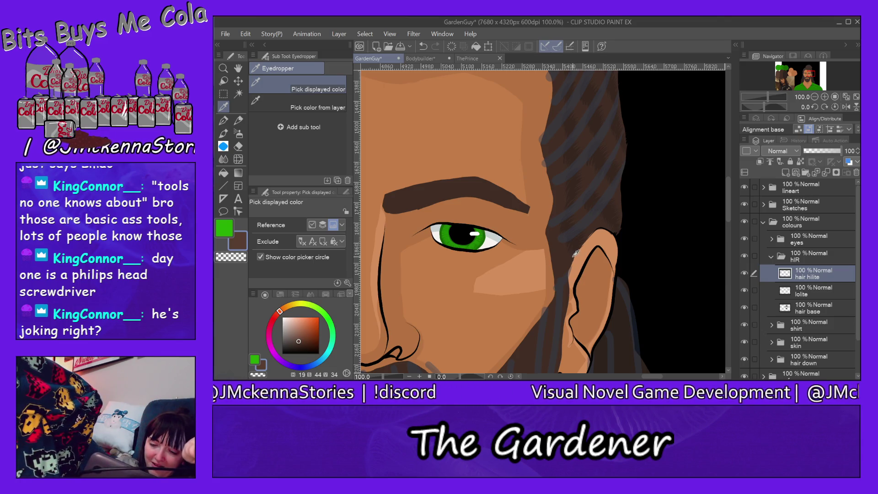
scroll(575, 251, up, 2)
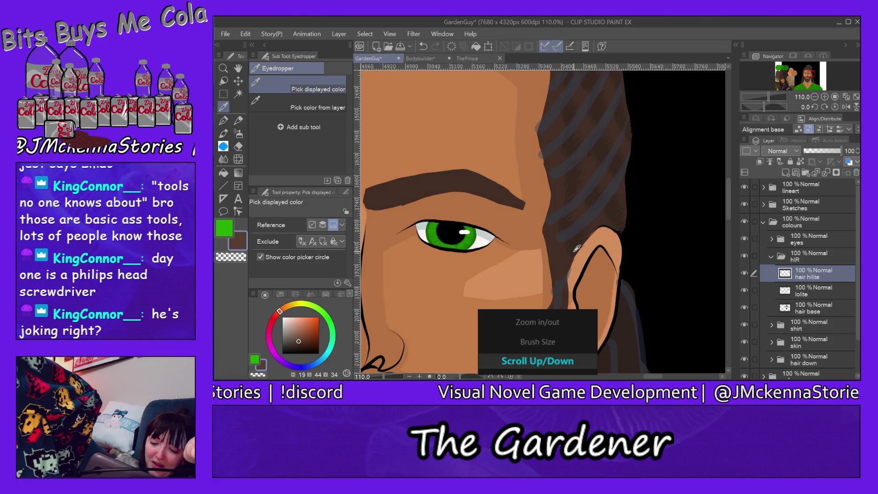
scroll(575, 249, up, 10)
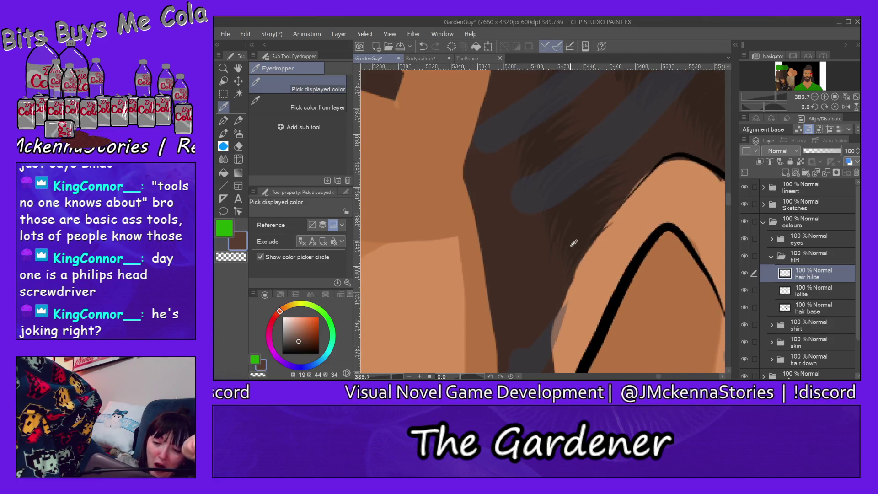
key(p)
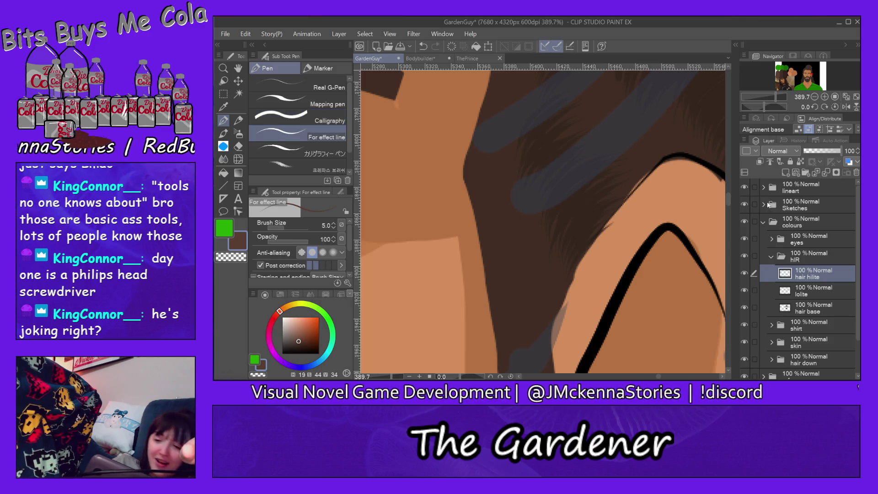
Step: Paint four fine light-brown highlight strands in the hair above the ear on the hair hilite layer
drag(727, 200, 728, 202)
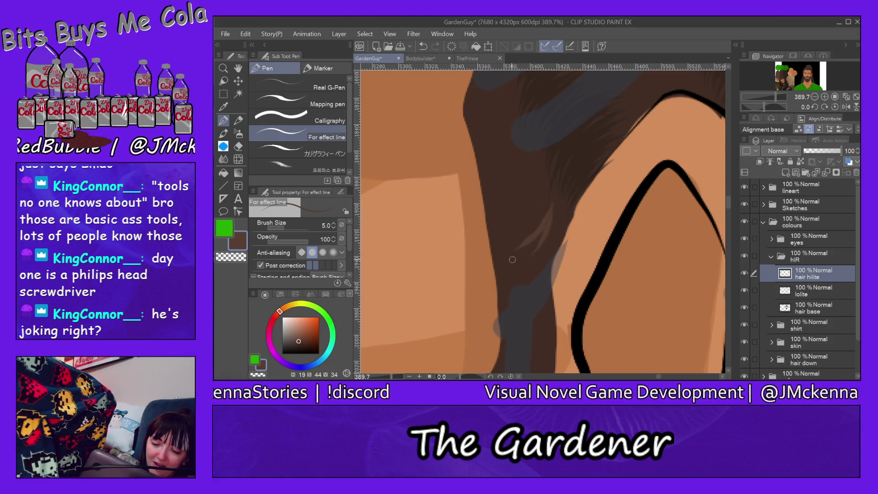
drag(562, 222, 521, 284)
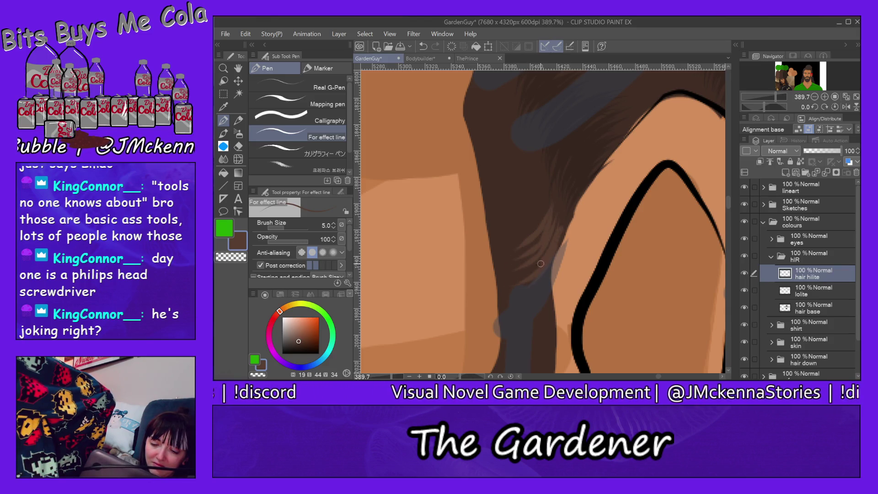
mouse_move(540, 231)
mouse_down()
mouse_move(545, 176)
mouse_move(494, 224)
mouse_up()
drag(543, 174, 493, 209)
mouse_move(540, 156)
mouse_down()
mouse_move(504, 191)
mouse_move(487, 188)
mouse_up()
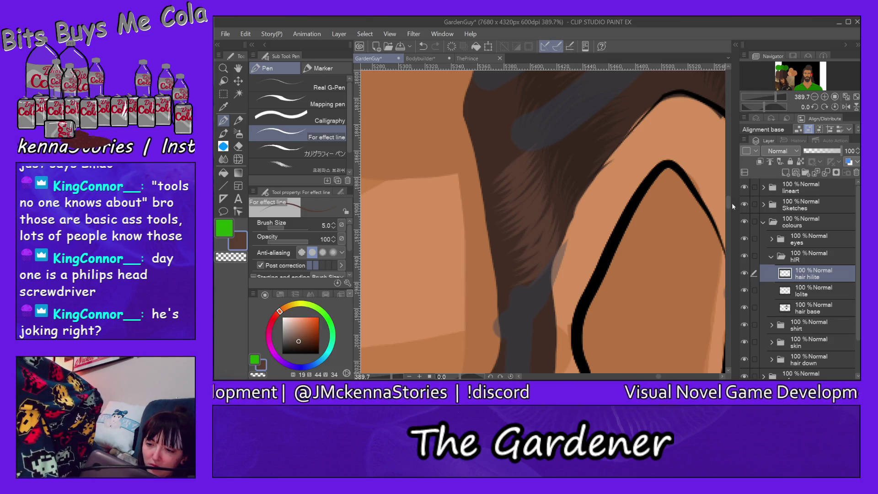
drag(729, 203, 729, 194)
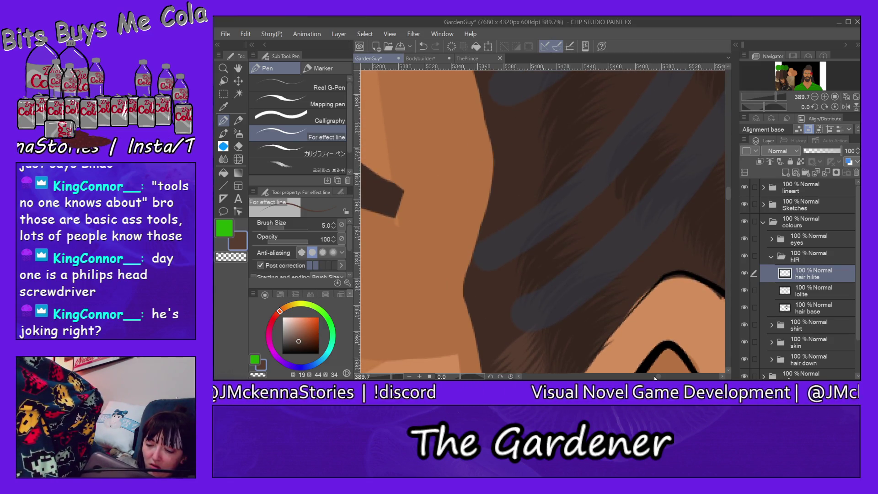
mouse_move(658, 377)
mouse_down()
mouse_move(675, 377)
mouse_move(659, 378)
mouse_up()
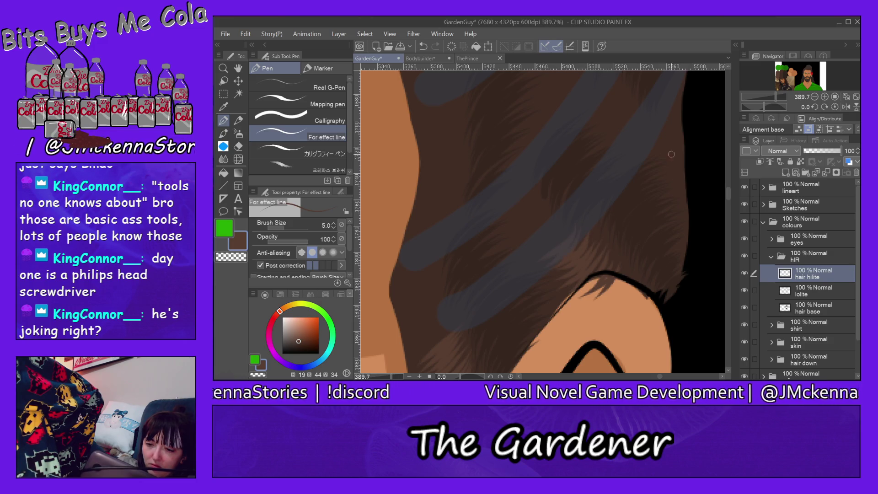
scroll(731, 194, up, 3)
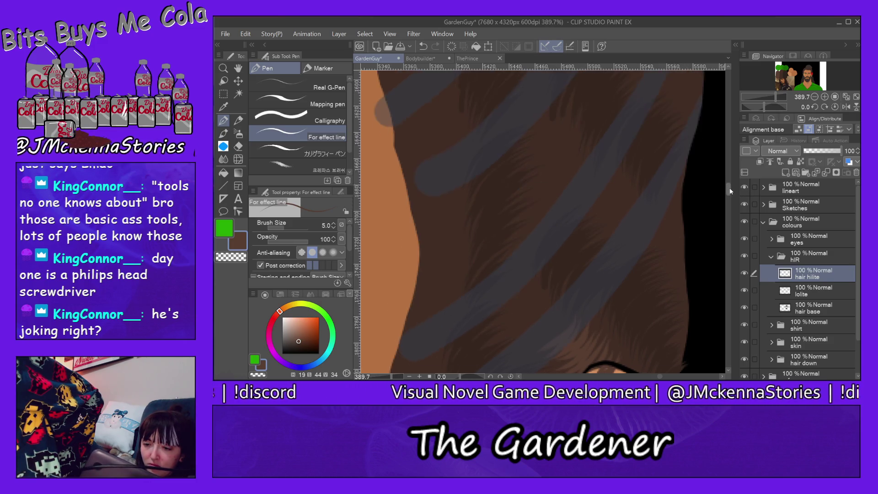
Step: Streak light-brown highlight strands down the hair's right edge
mouse_move(689, 183)
mouse_down()
mouse_move(677, 231)
mouse_move(668, 211)
mouse_up()
mouse_move(689, 179)
mouse_down()
mouse_move(671, 224)
mouse_move(682, 206)
mouse_move(681, 249)
mouse_up()
drag(698, 212, 682, 257)
drag(699, 226, 691, 268)
drag(700, 235, 688, 267)
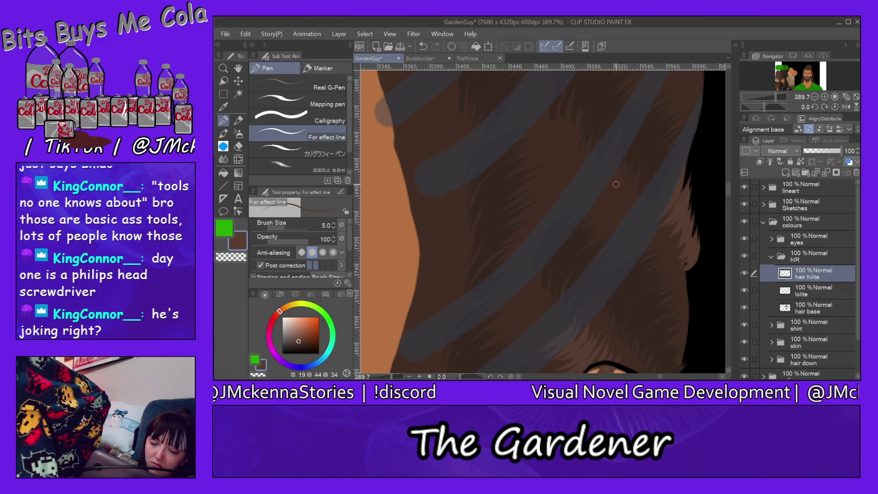
Step: Add short light strands inside the hair to the left of the edge
drag(606, 172, 595, 196)
mouse_move(620, 156)
mouse_down()
mouse_move(592, 219)
mouse_move(599, 222)
mouse_up()
mouse_move(633, 175)
mouse_down()
mouse_move(604, 223)
mouse_move(612, 232)
mouse_up()
drag(643, 202, 630, 232)
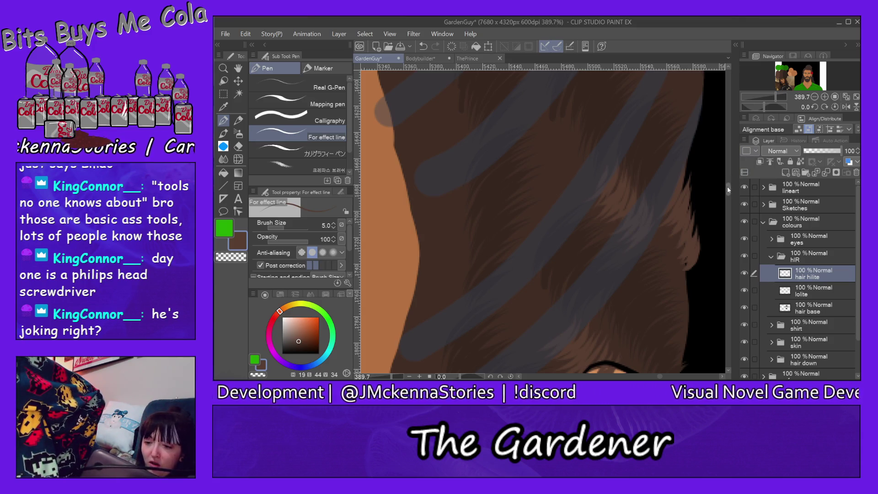
scroll(727, 186, up, 5)
Step: Add more light strands through the upper hair and down its right edge
mouse_move(684, 174)
mouse_down()
mouse_move(668, 211)
mouse_move(657, 214)
mouse_move(662, 225)
mouse_move(681, 226)
mouse_up()
drag(699, 188, 684, 238)
mouse_move(703, 196)
mouse_down()
mouse_move(697, 240)
mouse_move(687, 206)
mouse_up()
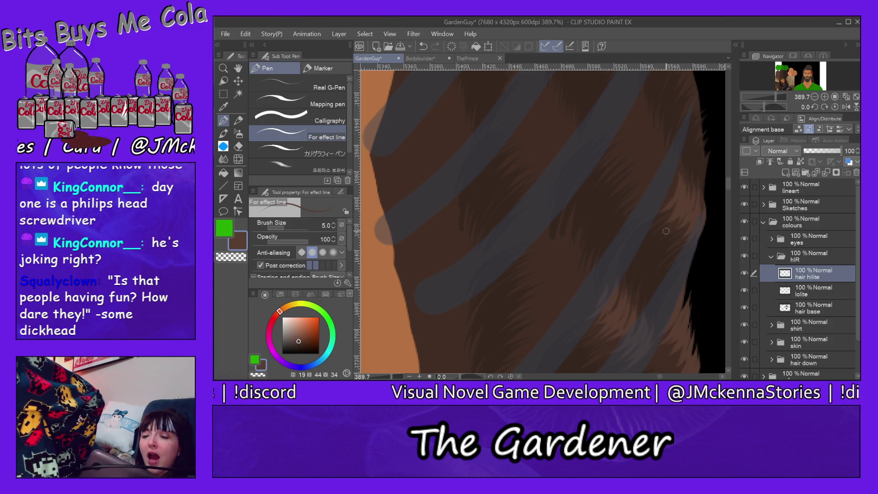
drag(682, 163, 664, 205)
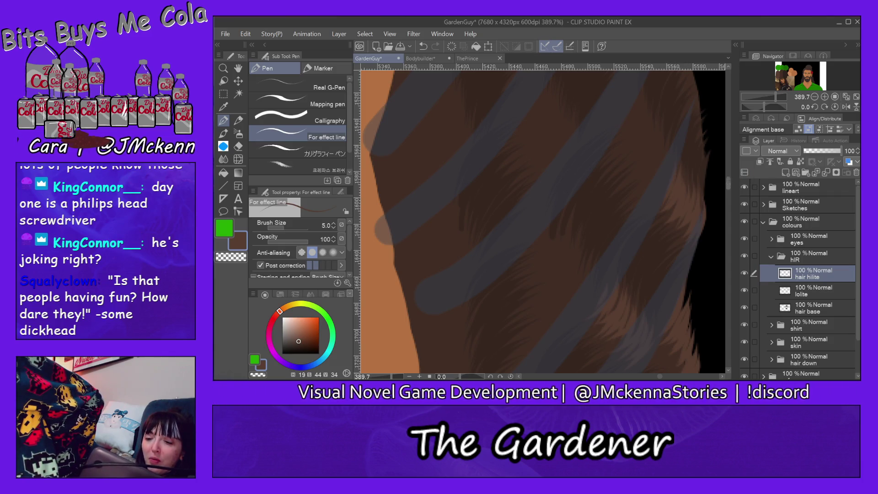
scroll(727, 186, up, 5)
drag(704, 204, 707, 252)
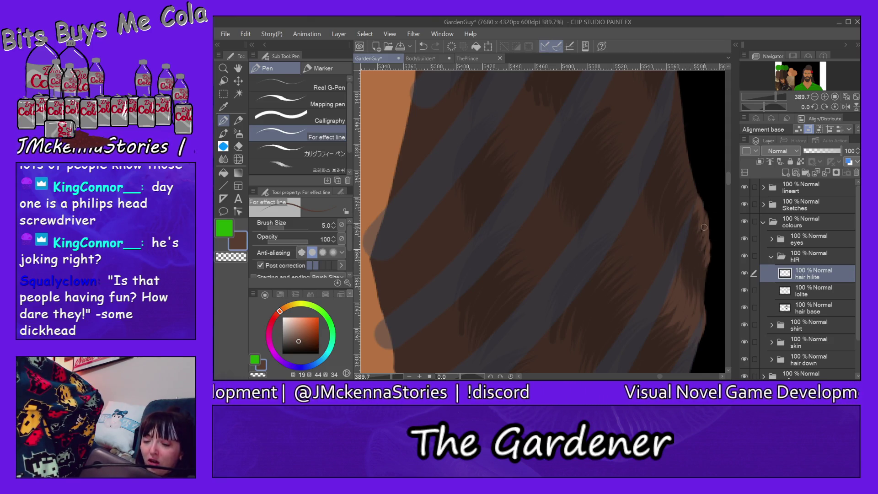
scroll(728, 177, down, 2)
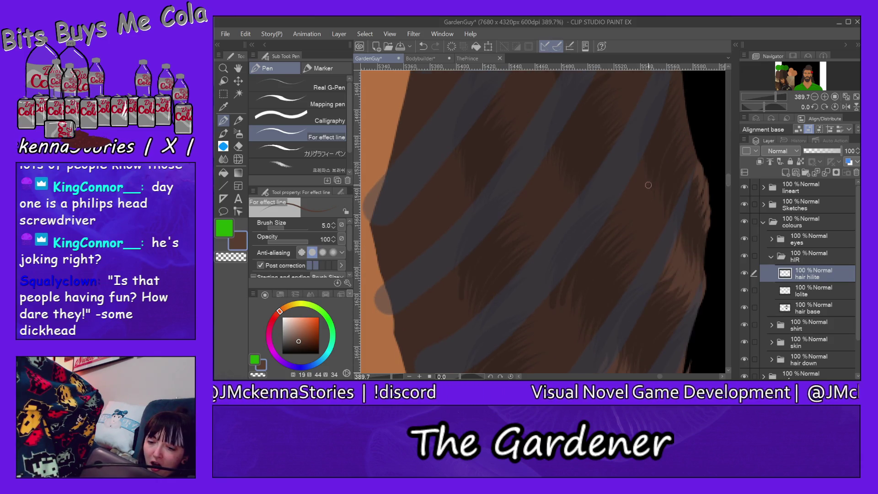
Step: Paint light strands across the middle and lower hair
mouse_move(640, 153)
mouse_down()
mouse_move(615, 210)
mouse_move(640, 224)
mouse_move(650, 215)
mouse_move(637, 250)
mouse_move(666, 210)
mouse_move(646, 280)
mouse_up()
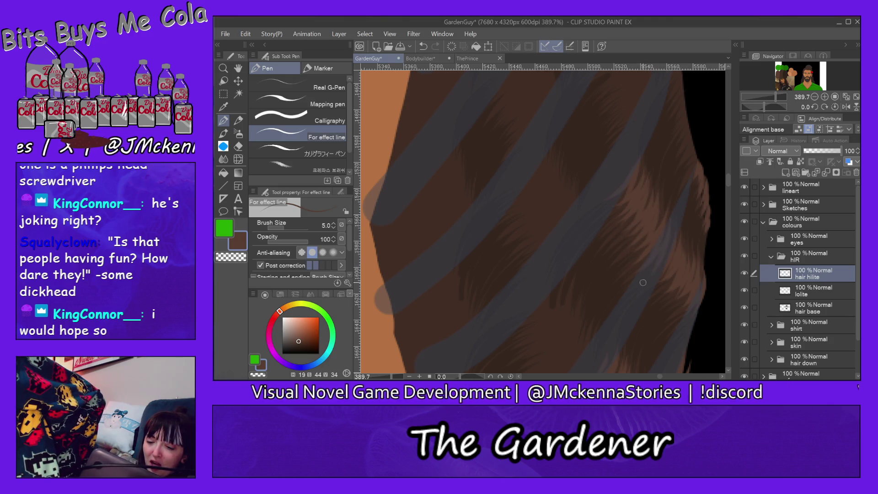
drag(728, 180, 729, 192)
mouse_move(539, 140)
mouse_down()
mouse_move(522, 160)
mouse_move(559, 117)
mouse_move(526, 176)
mouse_move(531, 197)
mouse_move(574, 138)
mouse_move(531, 206)
mouse_move(578, 162)
mouse_move(536, 215)
mouse_move(542, 220)
mouse_move(590, 165)
mouse_move(554, 232)
mouse_up()
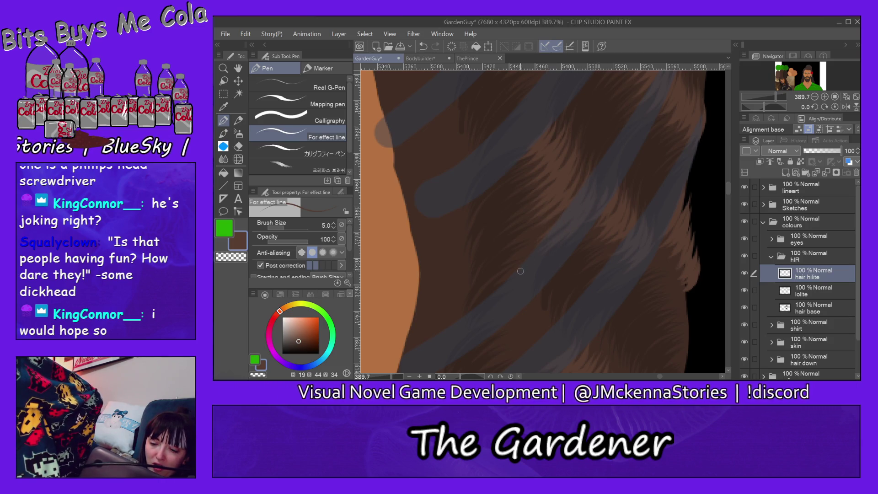
drag(576, 233, 553, 256)
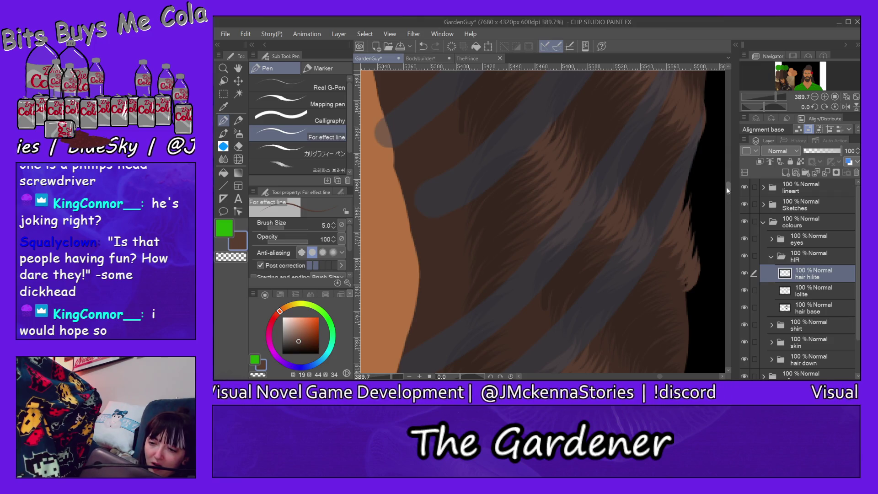
scroll(728, 191, down, 3)
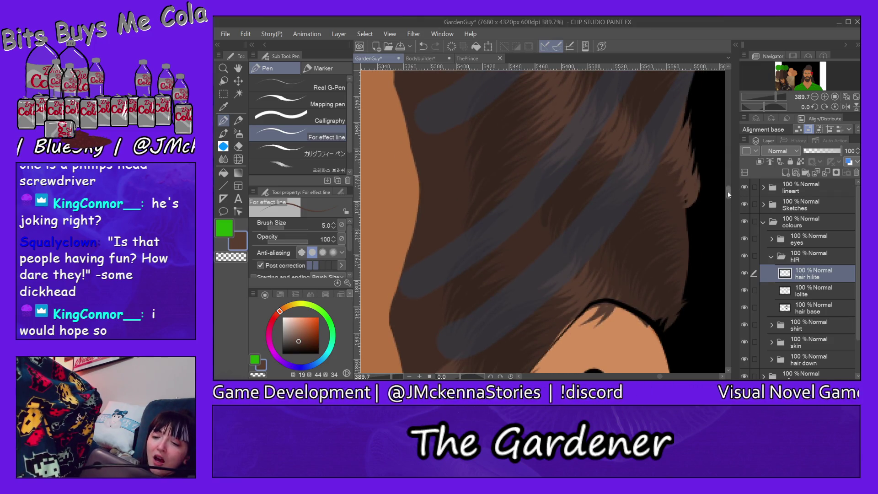
mouse_move(539, 212)
mouse_down()
mouse_move(487, 263)
mouse_move(500, 276)
mouse_move(556, 217)
mouse_move(503, 279)
mouse_move(568, 224)
mouse_move(563, 252)
mouse_up()
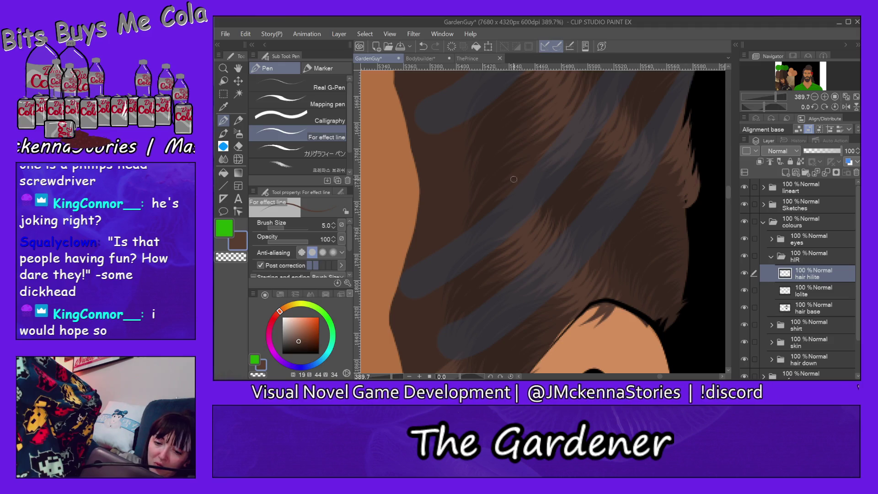
mouse_move(518, 186)
mouse_down()
mouse_move(526, 166)
mouse_move(503, 192)
mouse_move(546, 159)
mouse_up()
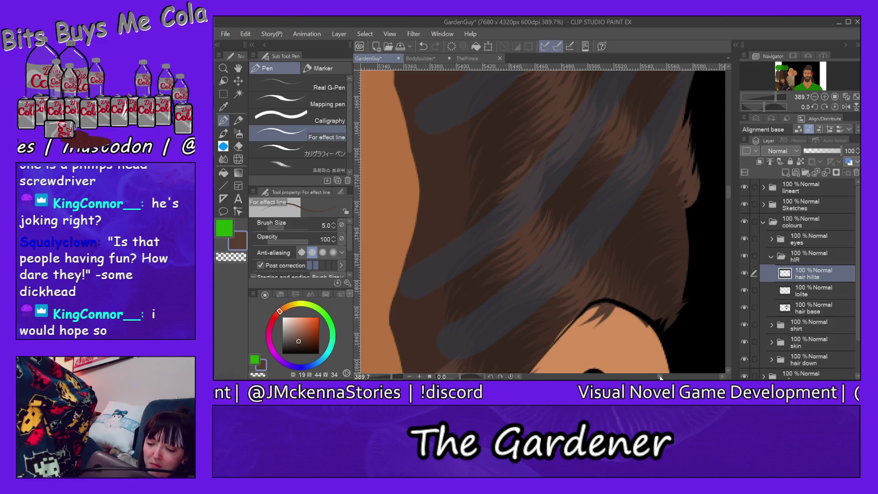
Step: Paint a light-brown highlight strand into the hair beside the face
drag(661, 377, 657, 366)
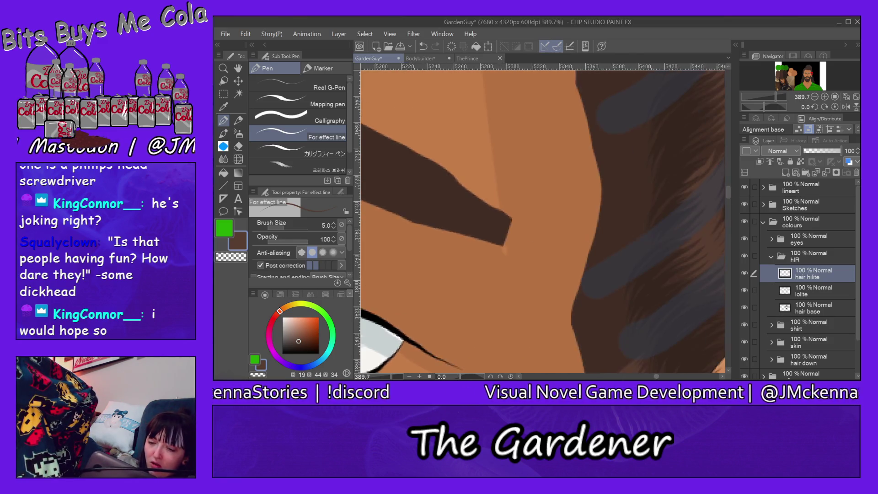
drag(728, 197, 729, 202)
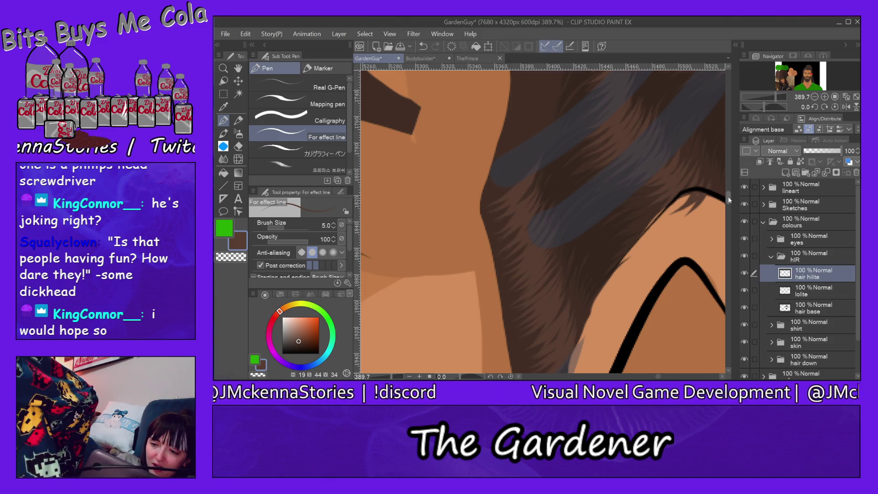
scroll(567, 232, up, 3)
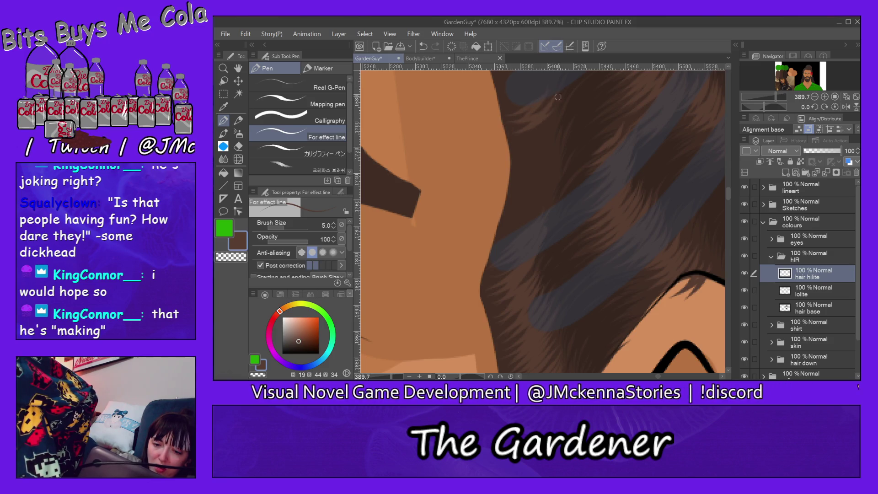
mouse_move(564, 105)
mouse_down()
mouse_move(516, 182)
mouse_move(520, 196)
mouse_move(556, 176)
mouse_move(522, 211)
mouse_move(558, 190)
mouse_move(533, 218)
mouse_up()
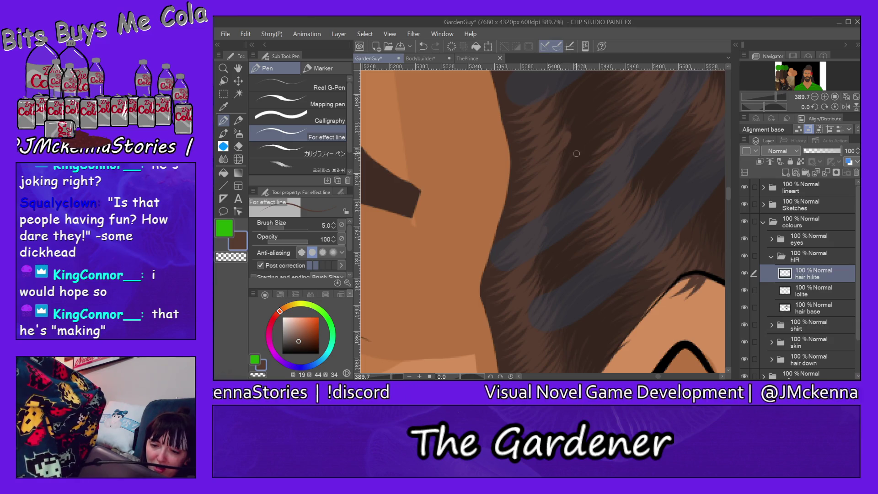
drag(731, 193, 729, 185)
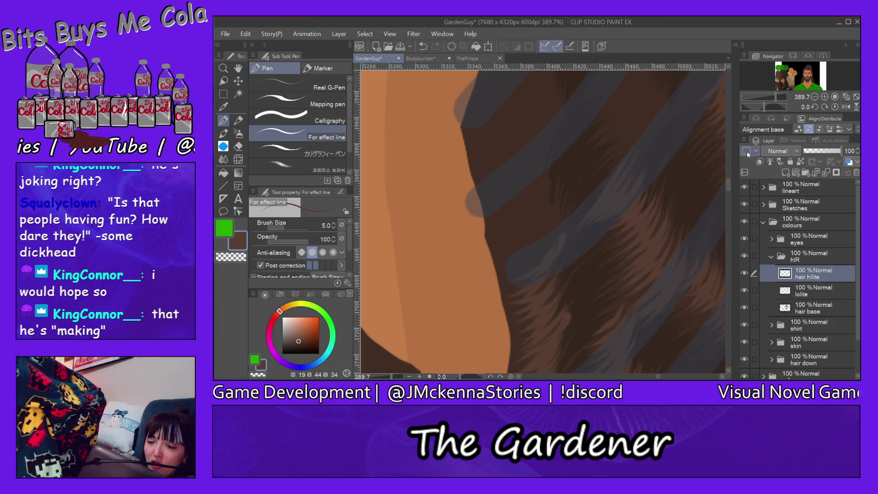
drag(728, 186, 727, 179)
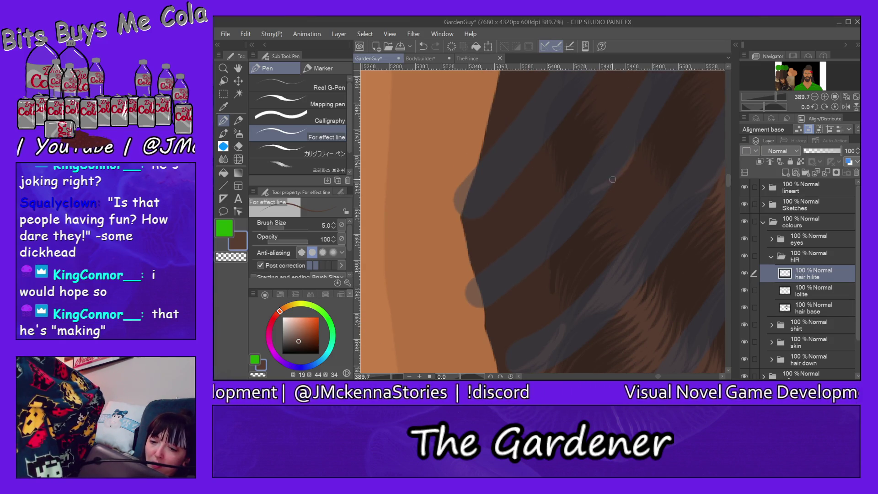